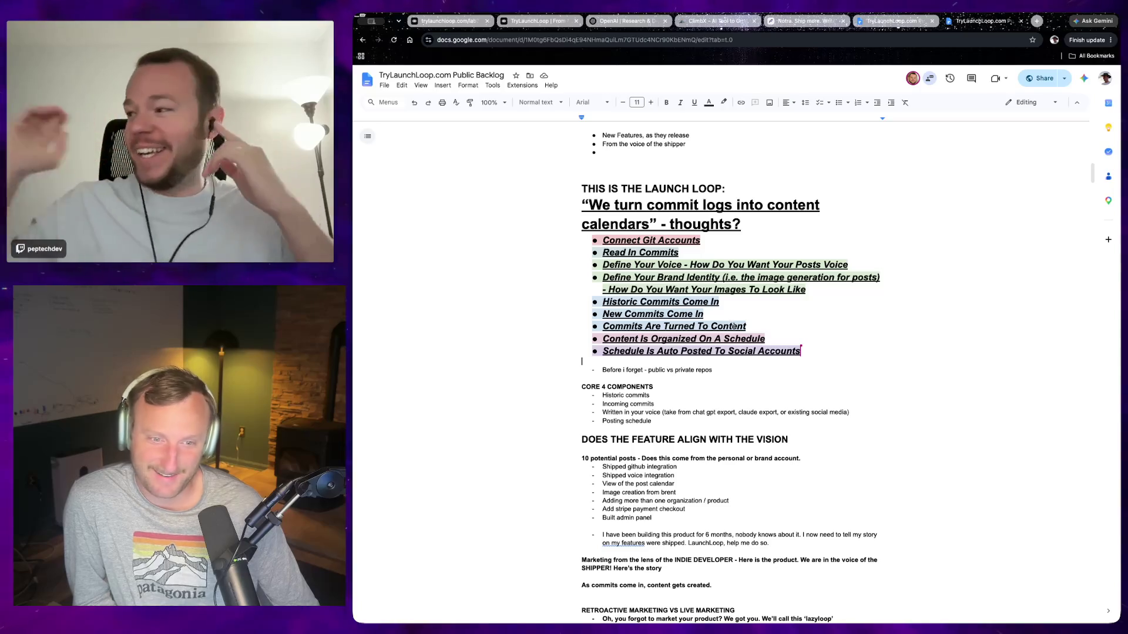
scroll(838, 384, down, 1)
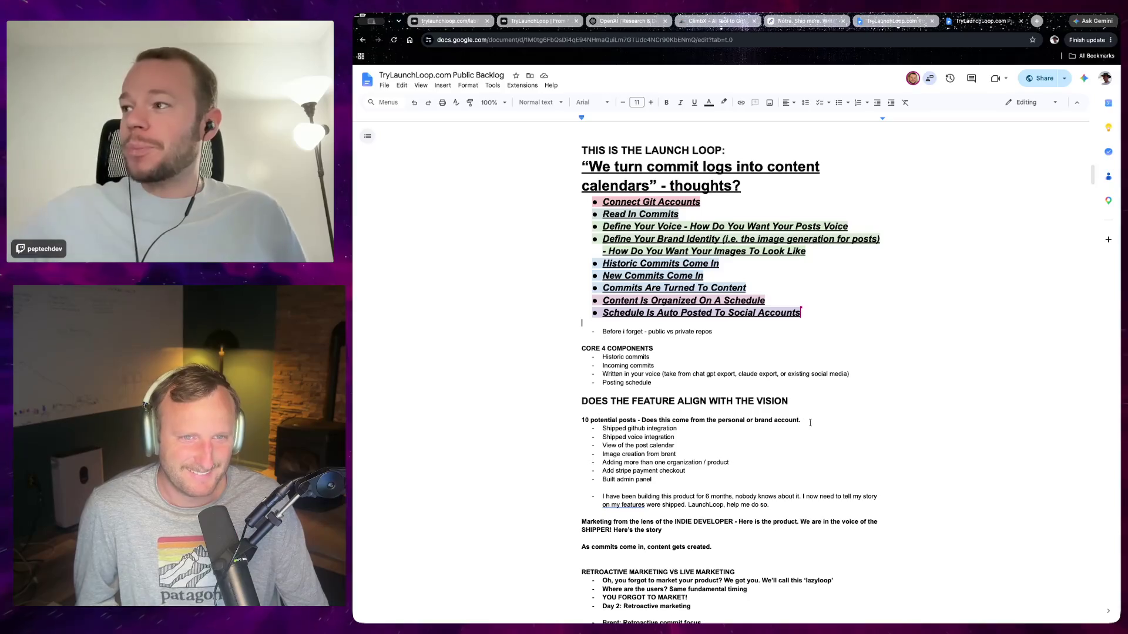
scroll(823, 414, up, 3)
scroll(836, 410, up, 5)
scroll(846, 415, up, 1)
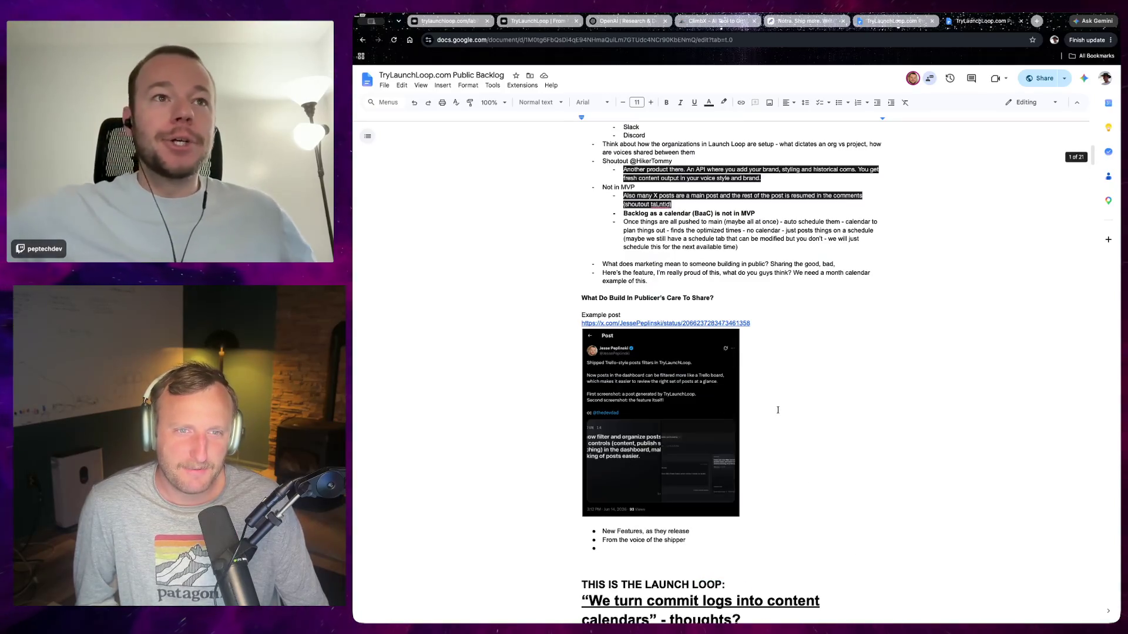
scroll(793, 423, down, 1)
scroll(792, 448, down, 5)
Review the ten-step Launch Loop list by selecting it and individual steps like Connect Git Accounts.
drag(800, 460, 557, 355)
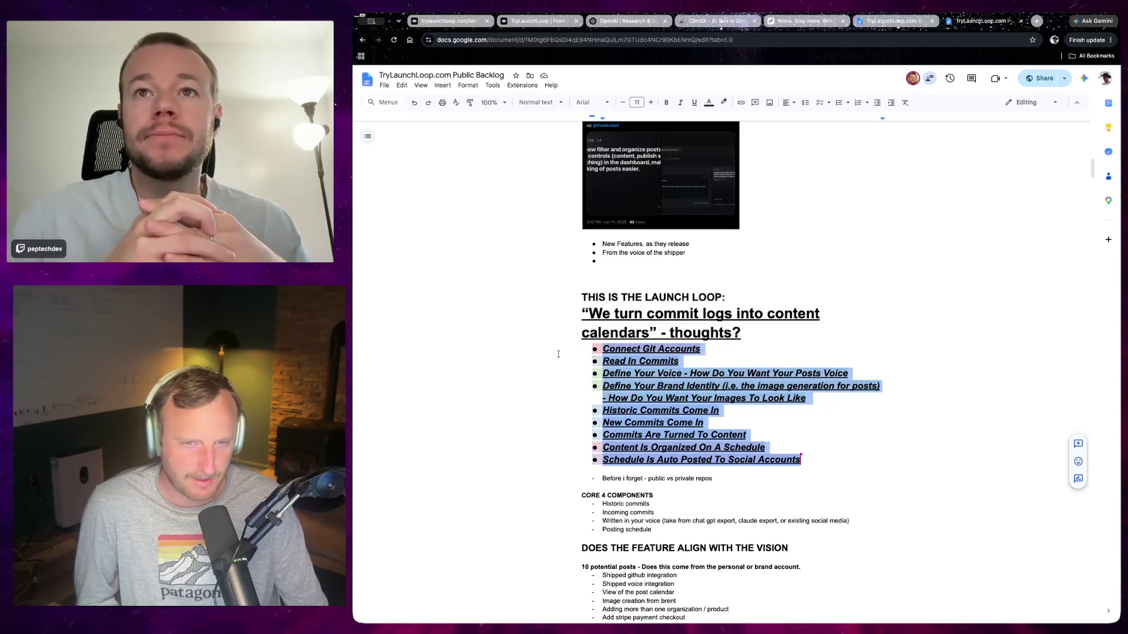
drag(801, 459, 572, 352)
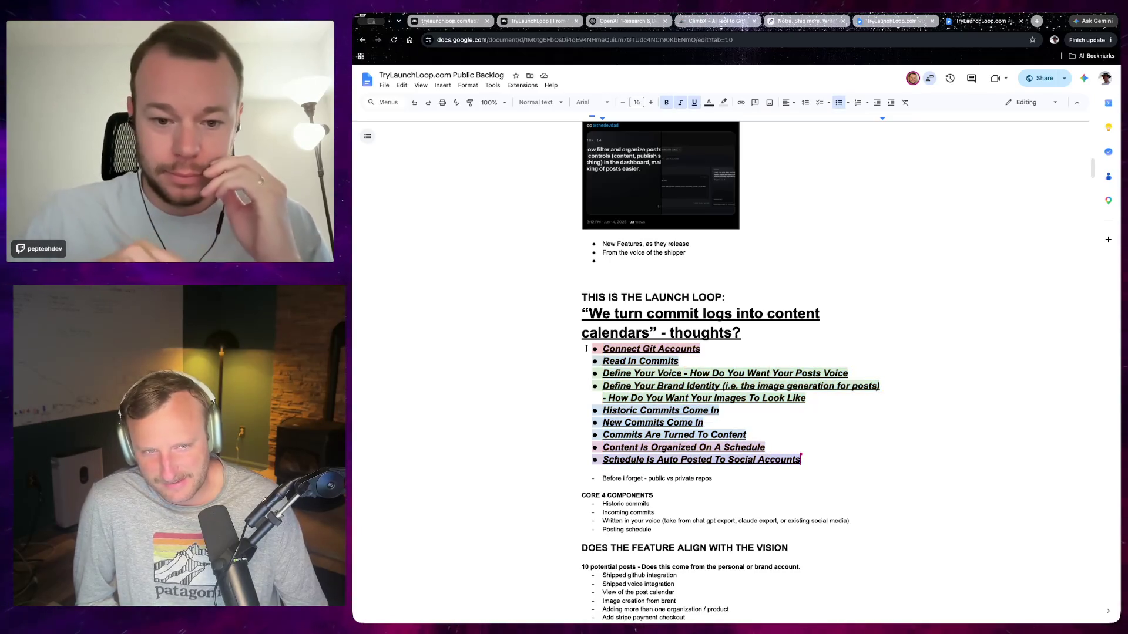
drag(572, 351, 851, 459)
click(852, 459)
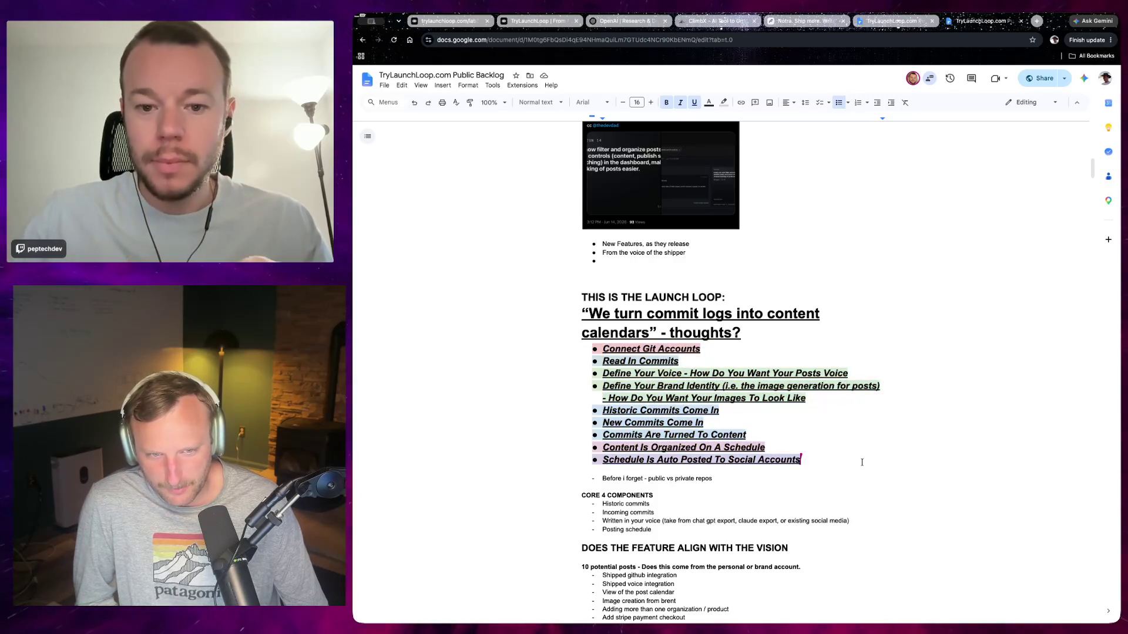
drag(602, 349, 702, 349)
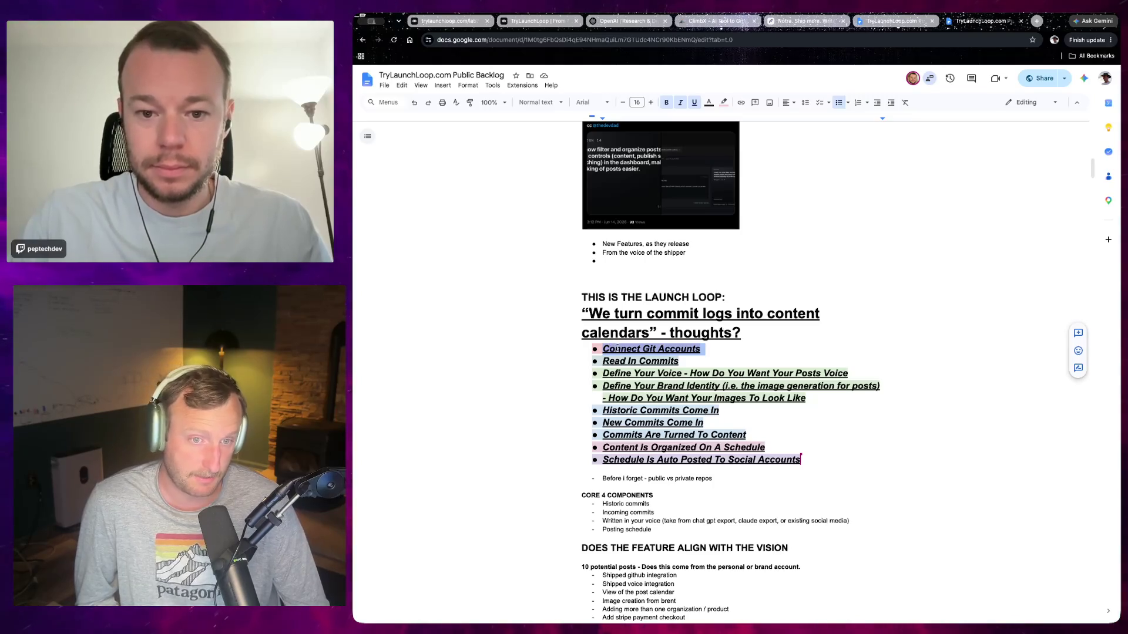
drag(802, 459, 648, 460)
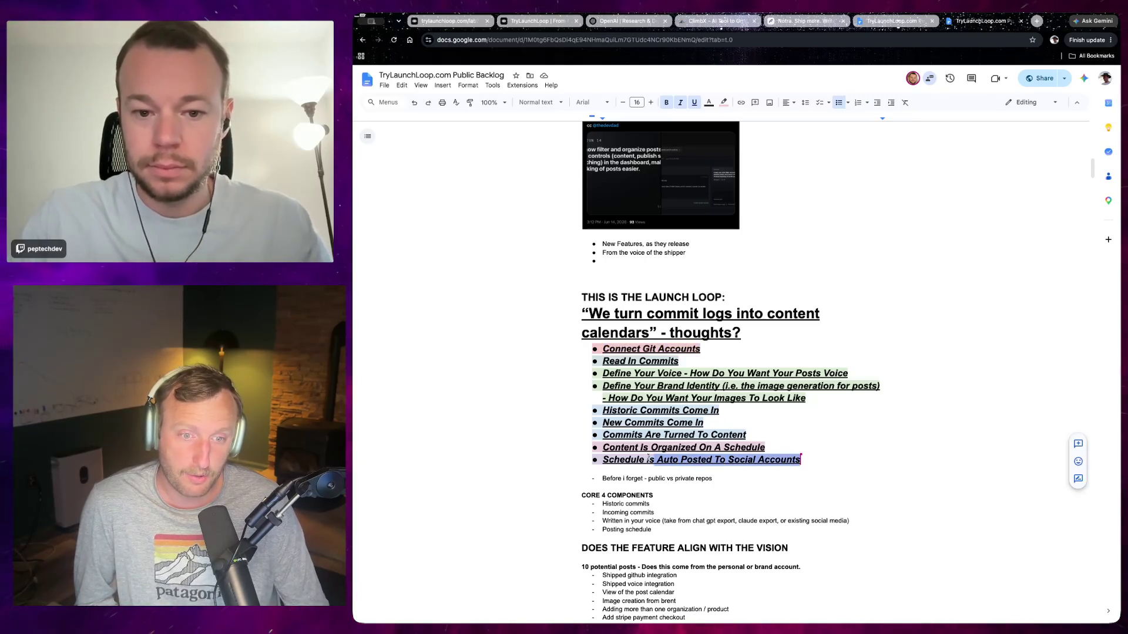
click(558, 458)
text(I)
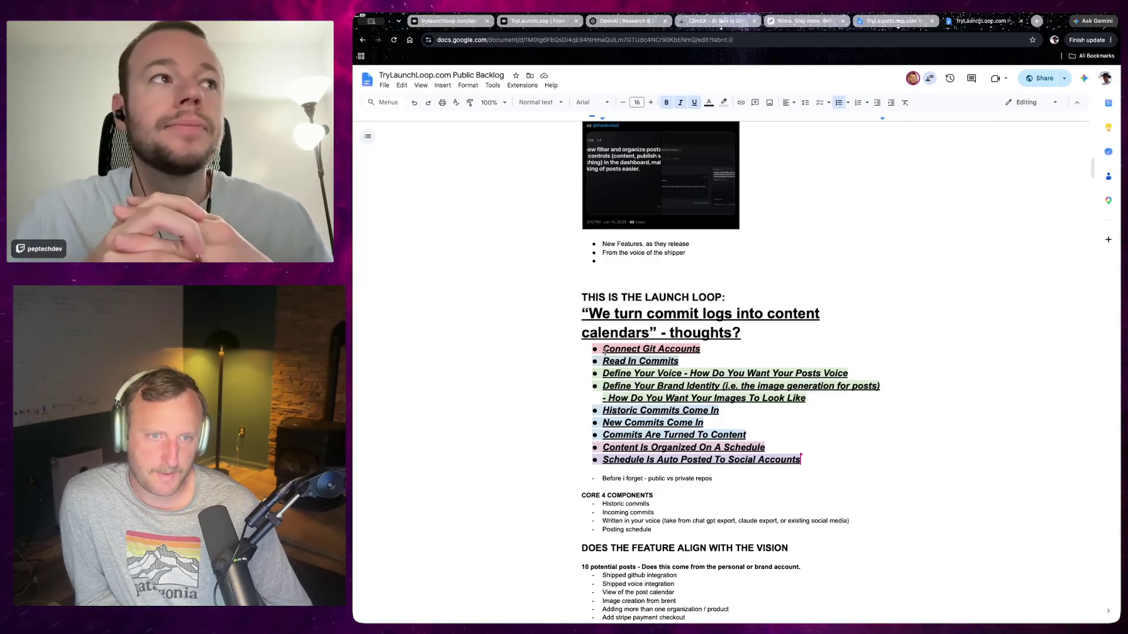
Re-highlight Connect Git Accounts, Read In Commits and the full list while discussing them.
drag(604, 349, 706, 352)
click(707, 351)
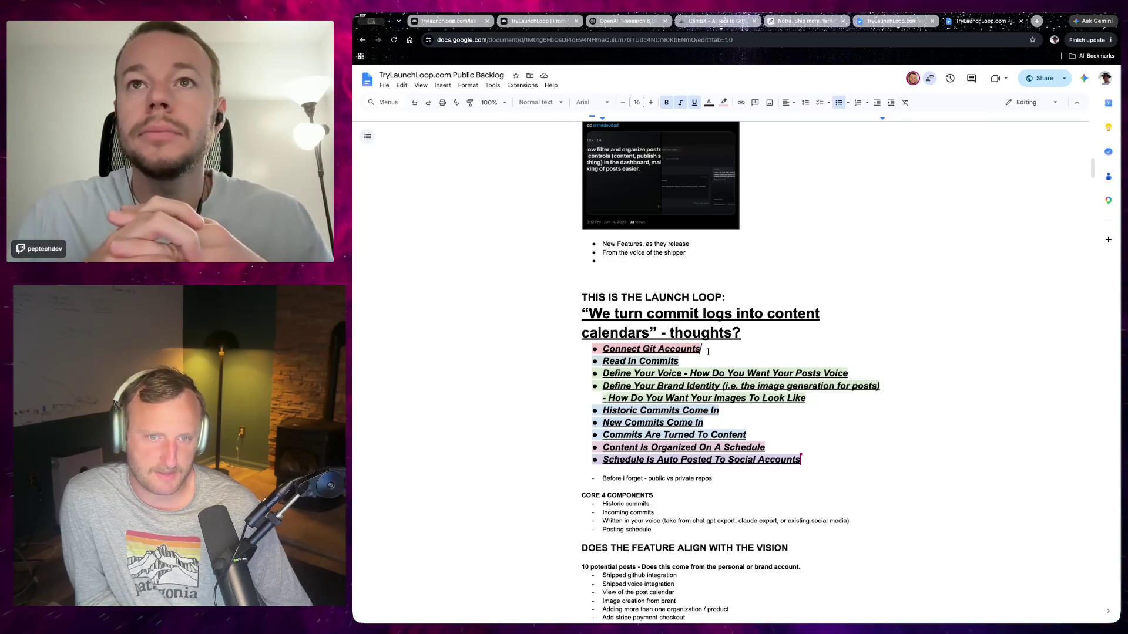
click(586, 352)
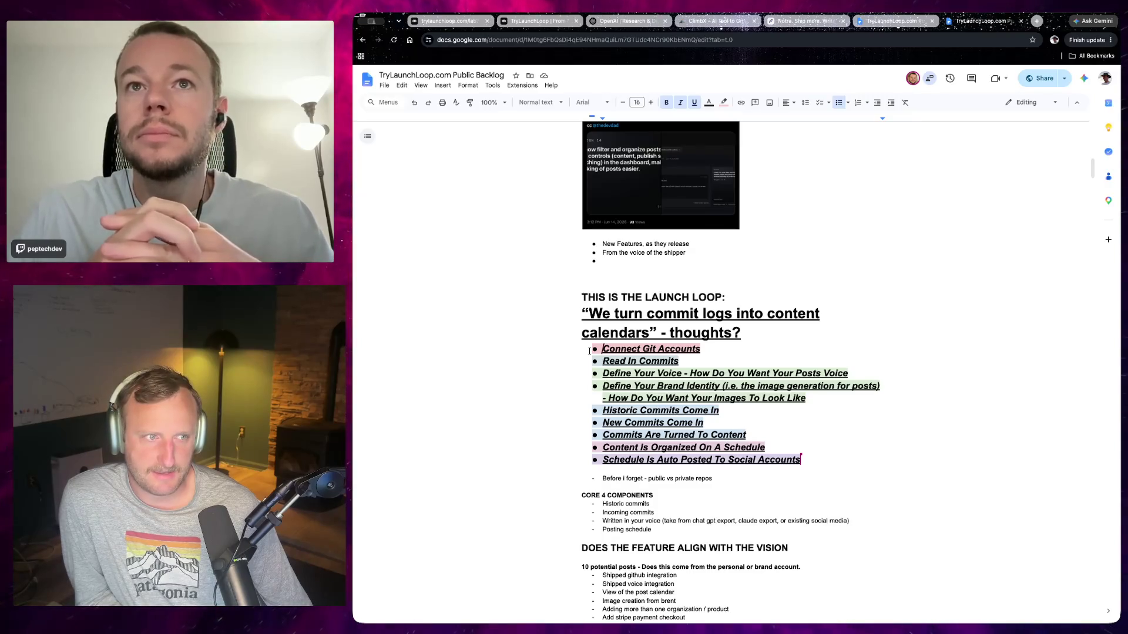
drag(602, 351, 714, 347)
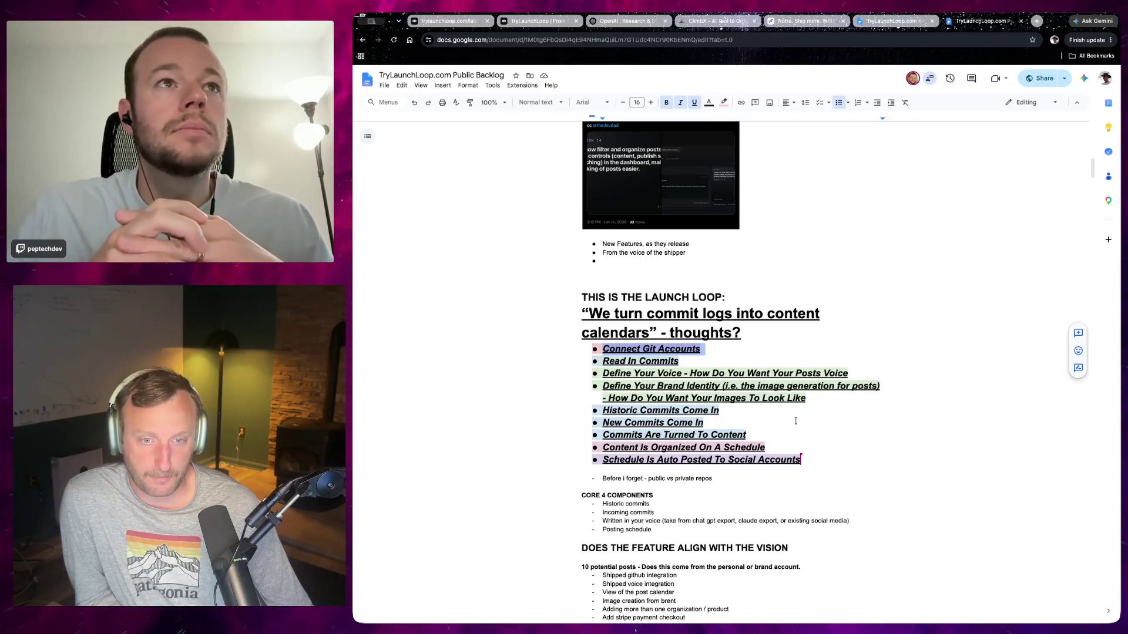
drag(800, 460, 533, 355)
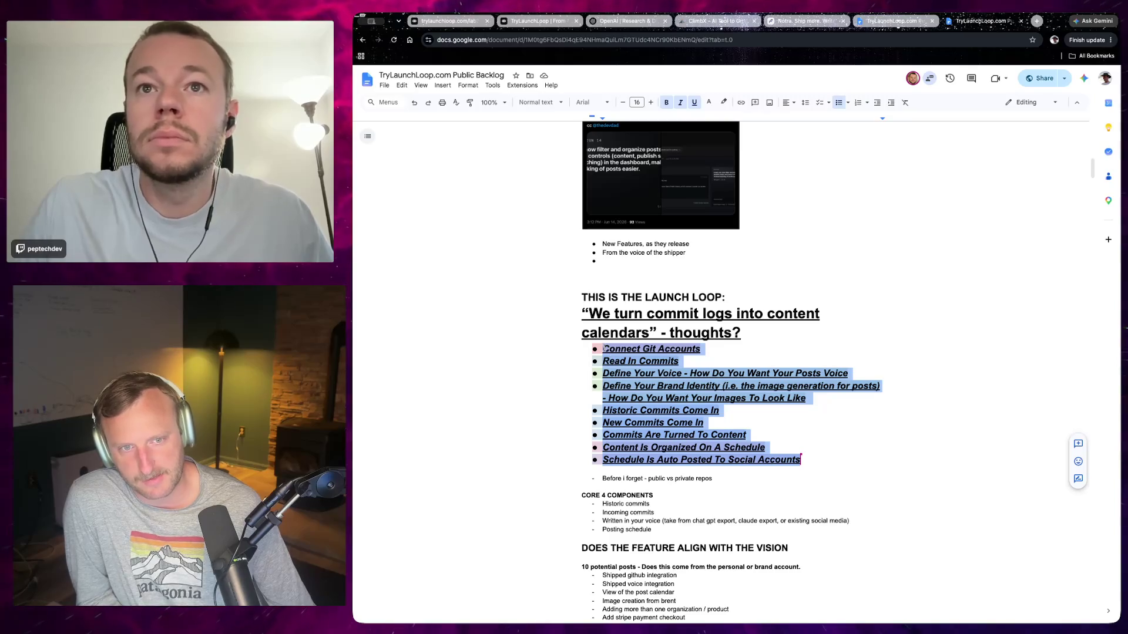
drag(602, 348, 690, 359)
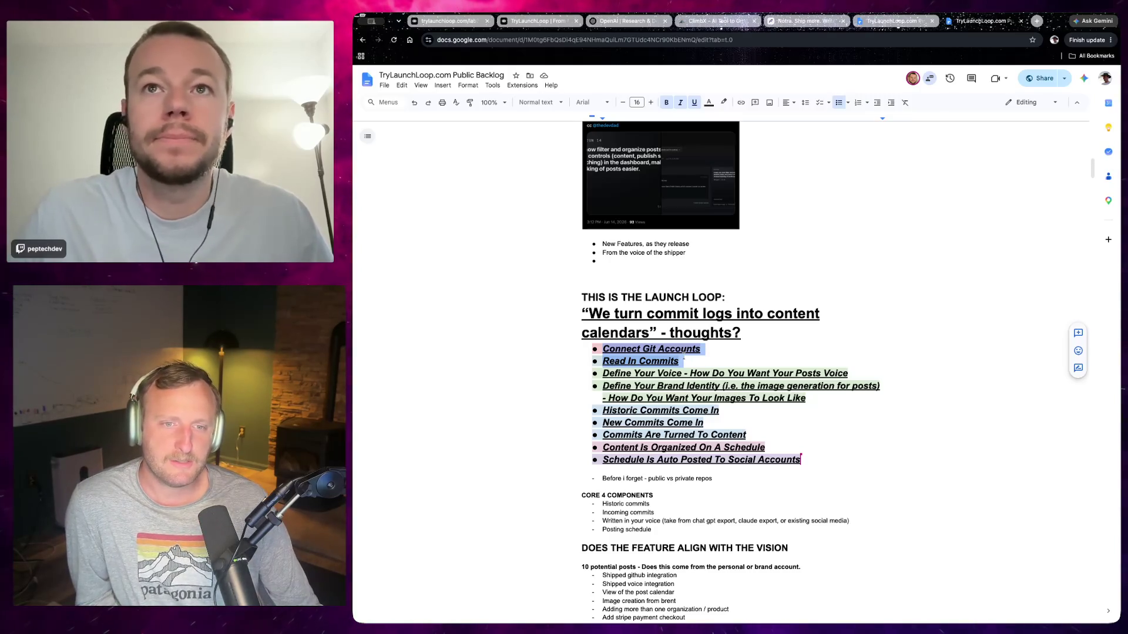
click(683, 361)
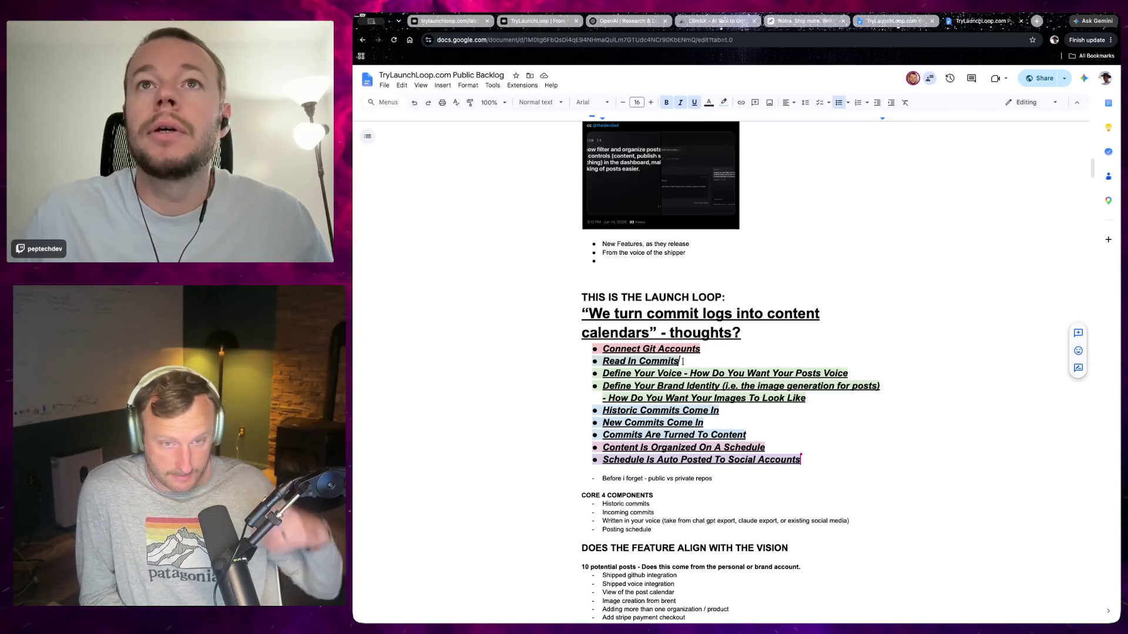
drag(694, 358, 570, 348)
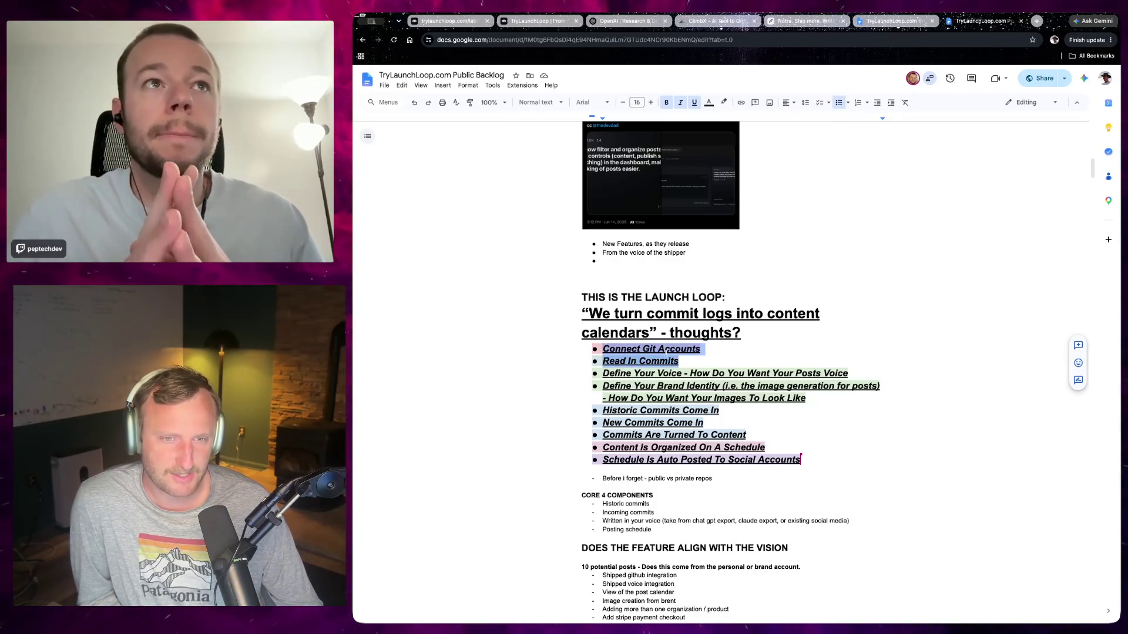
mouse_move(569, 347)
mouse_down()
mouse_move(585, 338)
mouse_move(579, 352)
mouse_up()
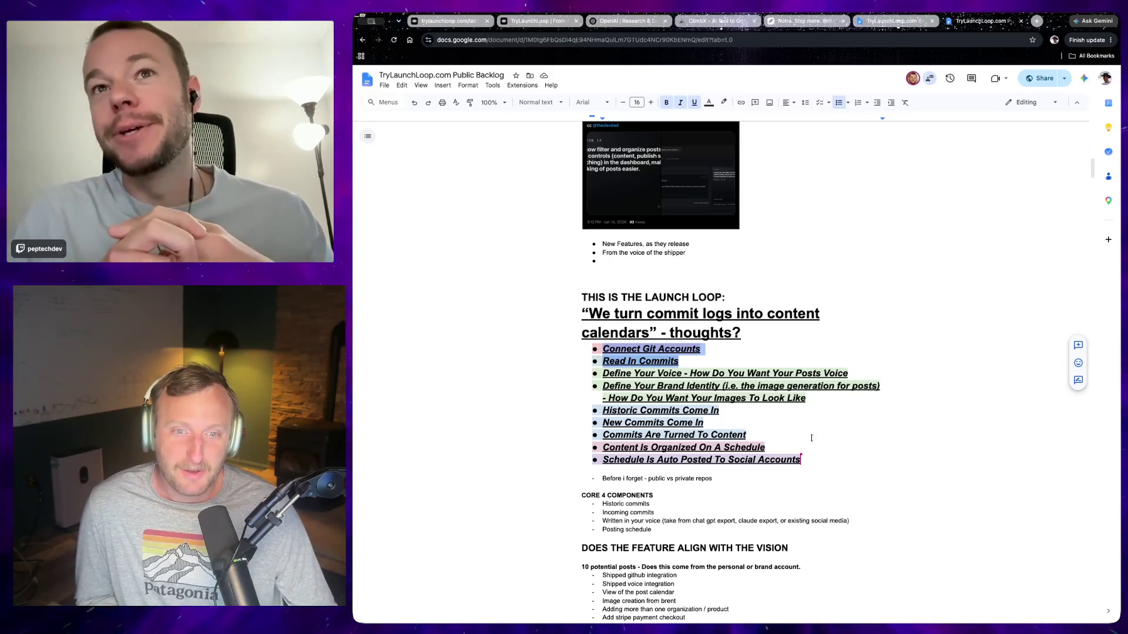
Place the caret at the end of the Look Like step ready to add ' ='.
click(810, 399)
double_click(809, 398)
click(815, 398)
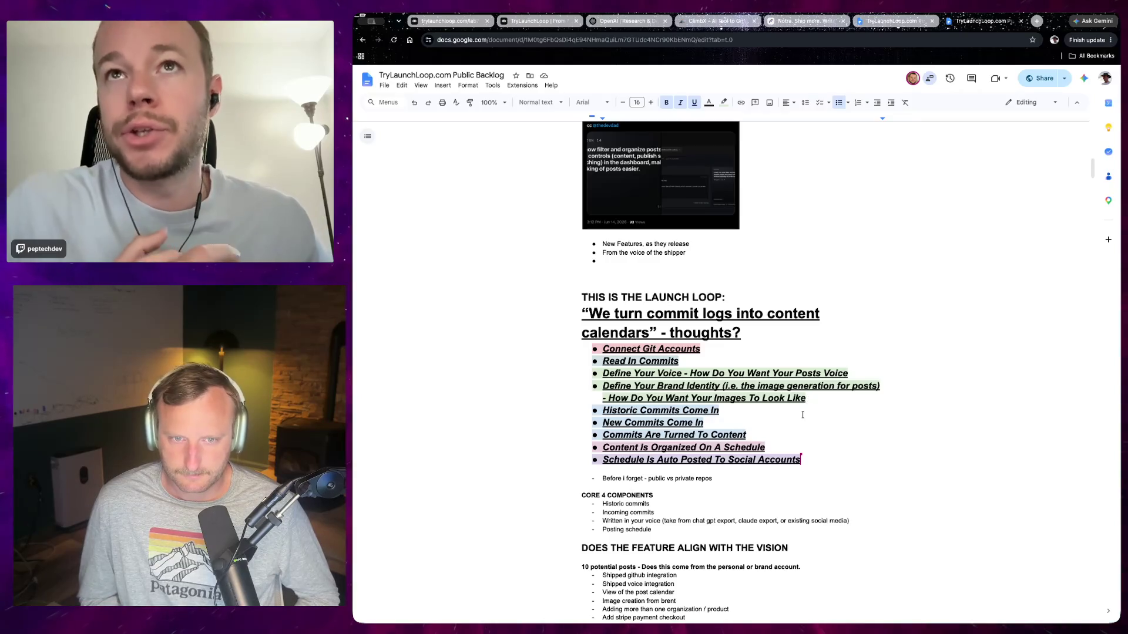
text(=)
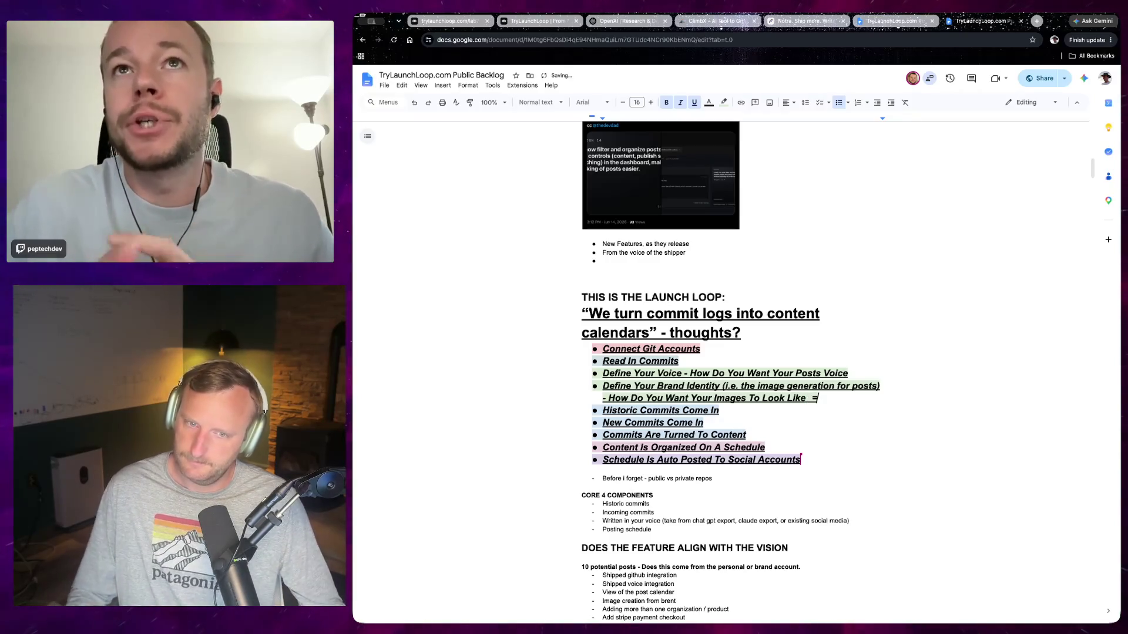
Delete the stray equals sign after Look Like.
key(BackSpace)
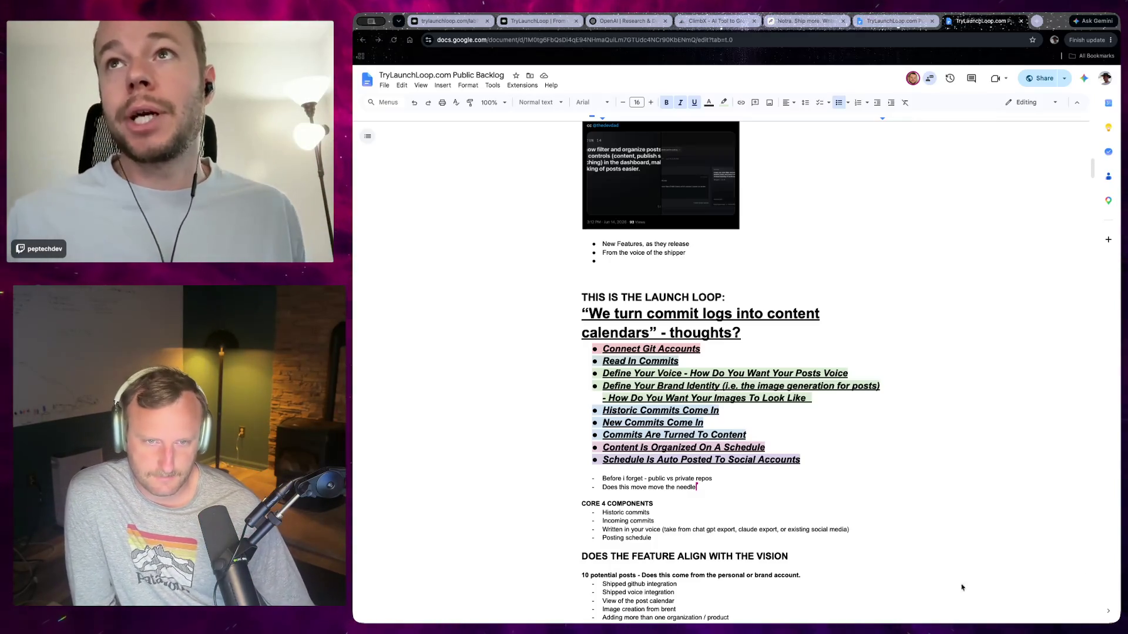
scroll(872, 482, down, 2)
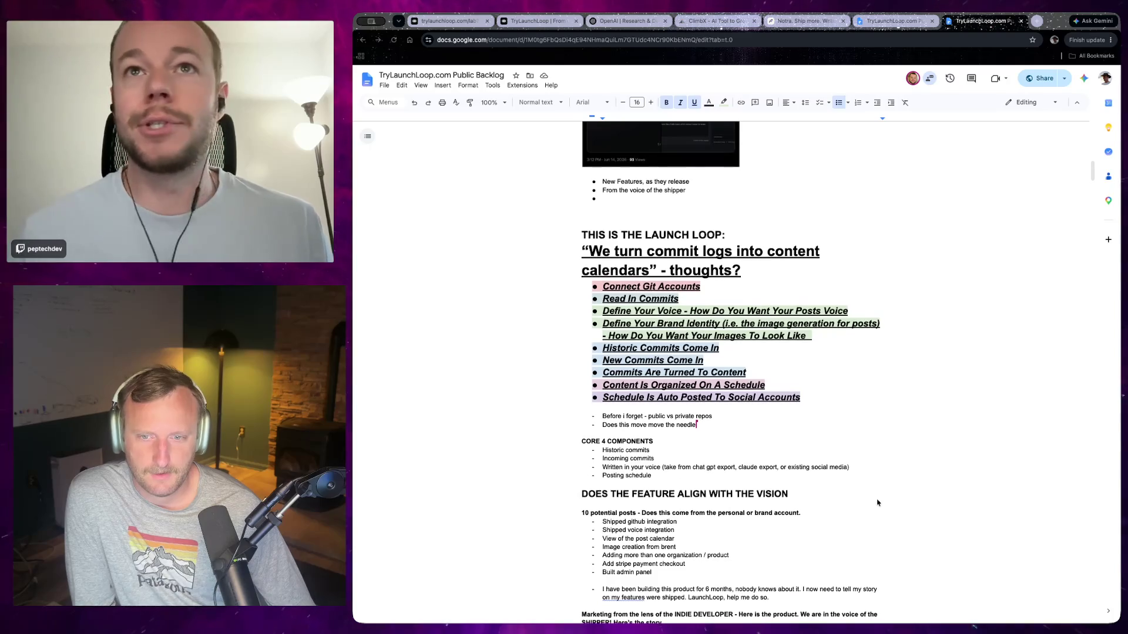
click(618, 487)
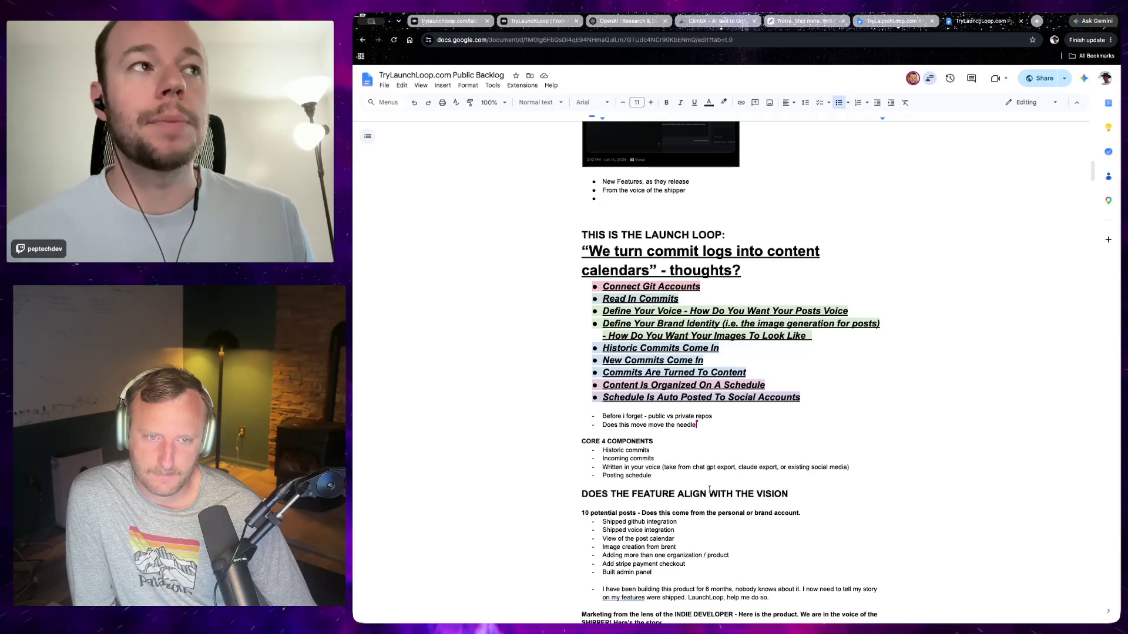
scroll(709, 490, down, 3)
scroll(710, 491, down, 1)
scroll(709, 491, up, 1)
scroll(708, 495, up, 4)
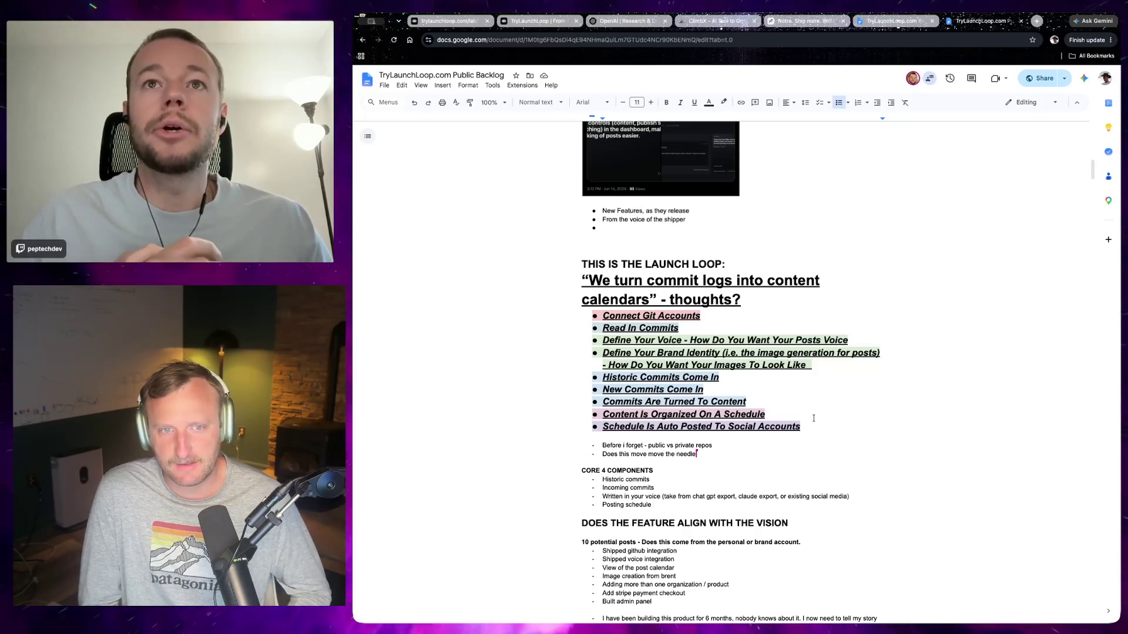
mouse_move(813, 419)
mouse_down()
mouse_move(727, 397)
mouse_move(521, 312)
mouse_up()
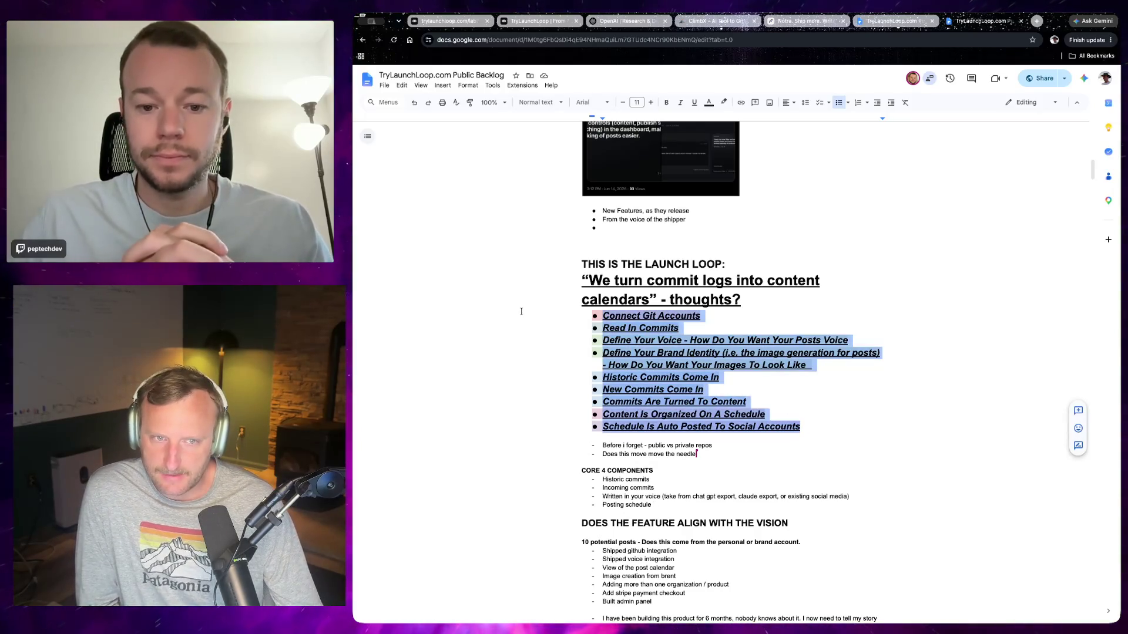
click(662, 358)
mouse_move(791, 433)
mouse_down()
mouse_move(603, 314)
mouse_move(787, 432)
mouse_up()
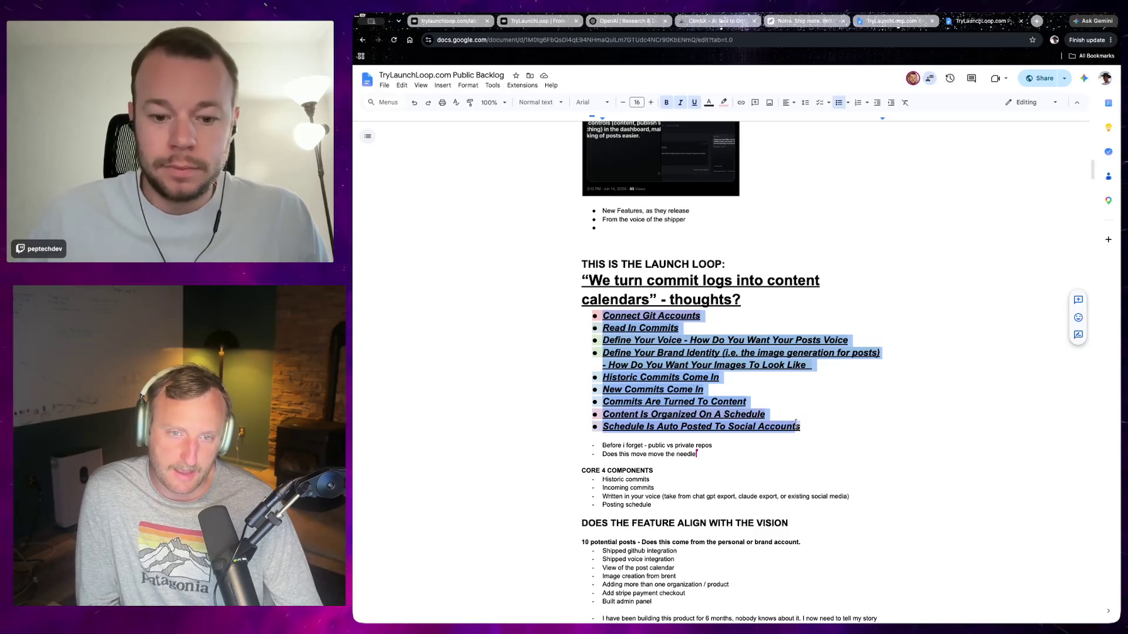
drag(800, 428, 516, 317)
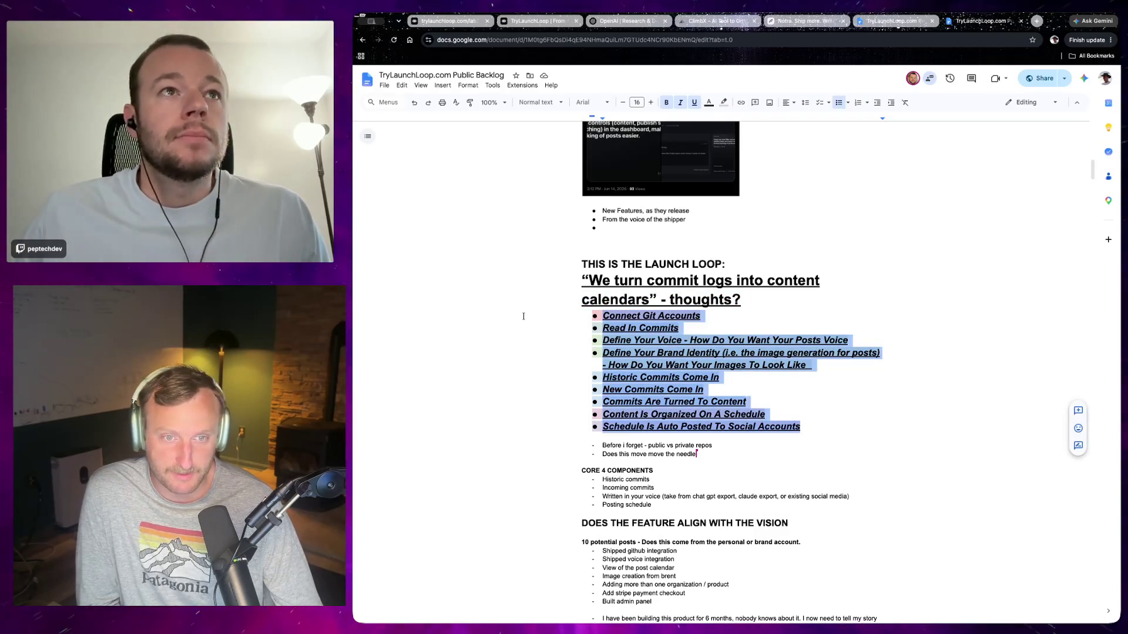
click(671, 341)
mouse_move(797, 430)
mouse_down()
mouse_move(605, 316)
mouse_move(800, 426)
mouse_up()
click(606, 326)
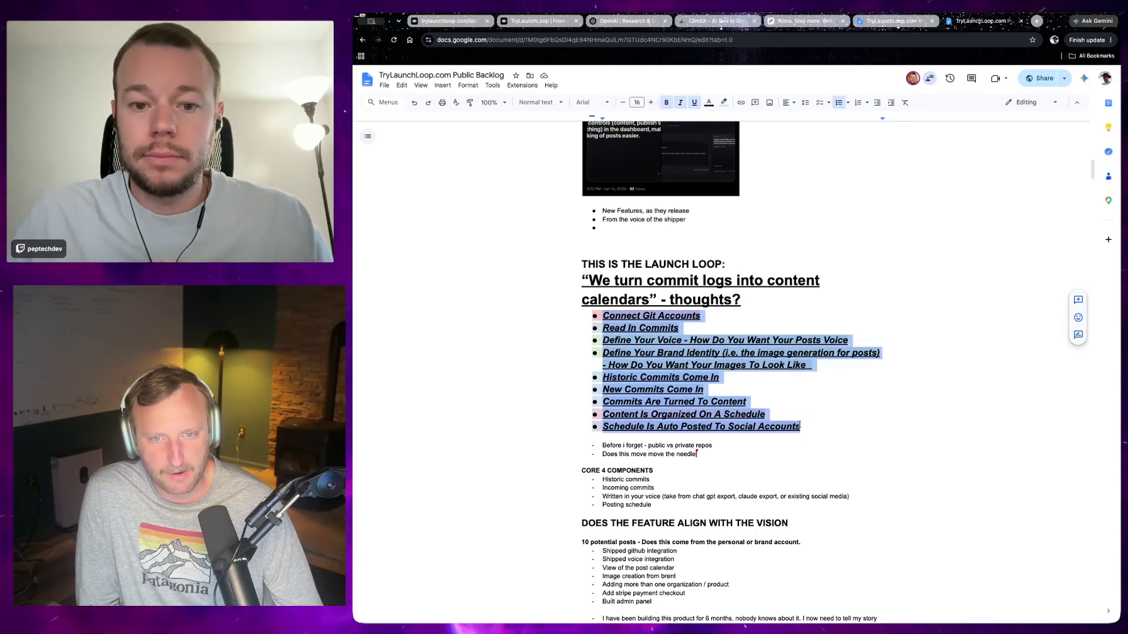
click(804, 427)
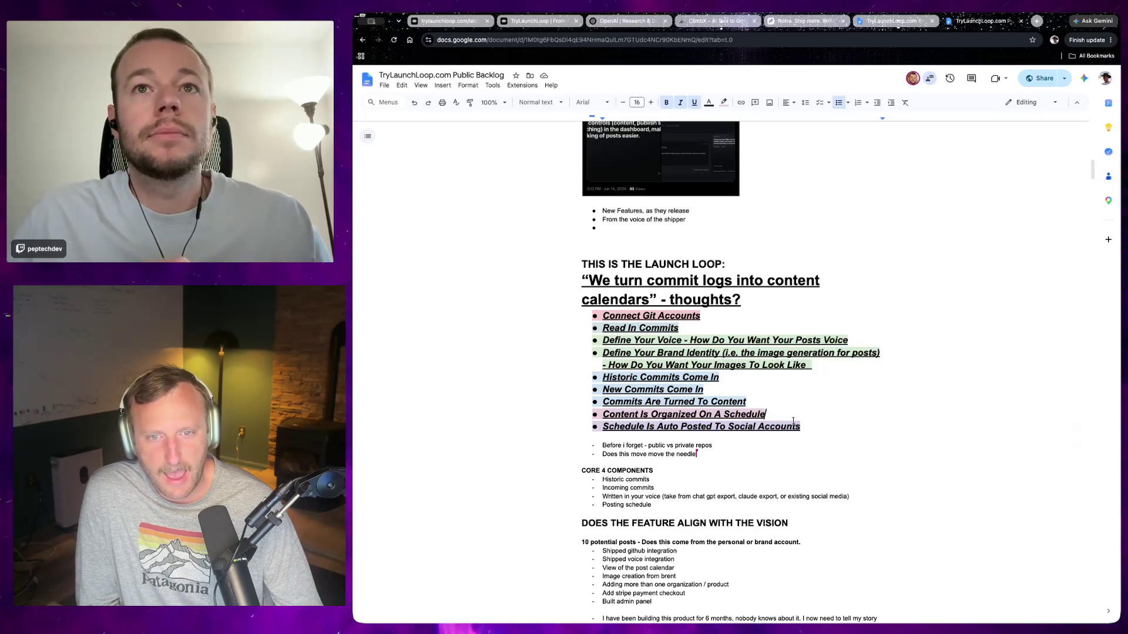
triple_click(779, 424)
drag(779, 419, 599, 315)
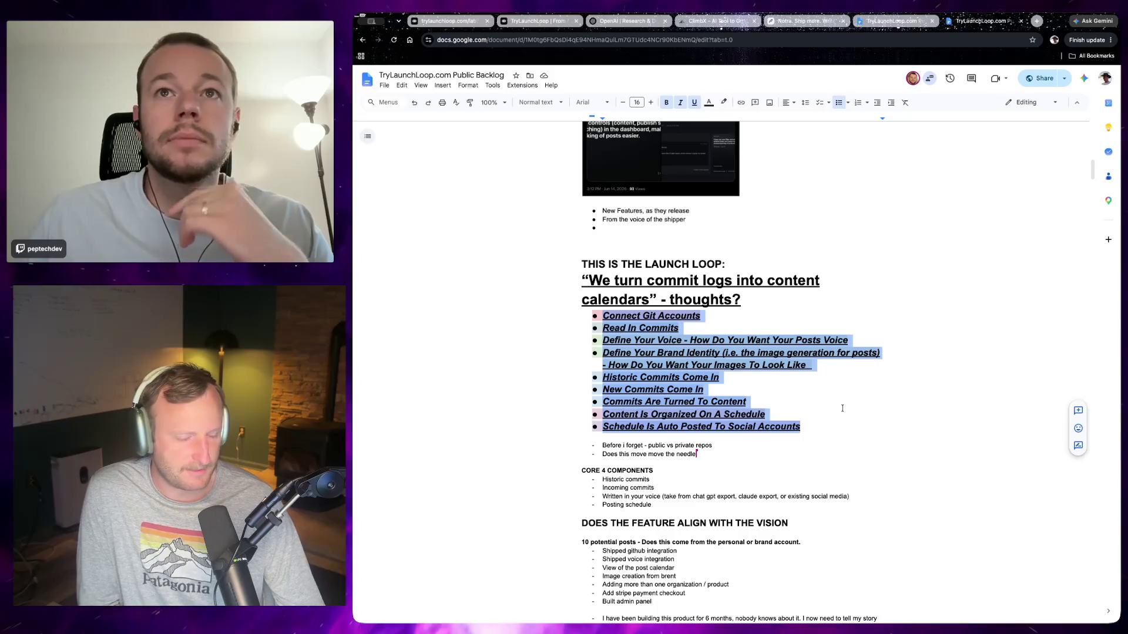
drag(856, 425, 613, 318)
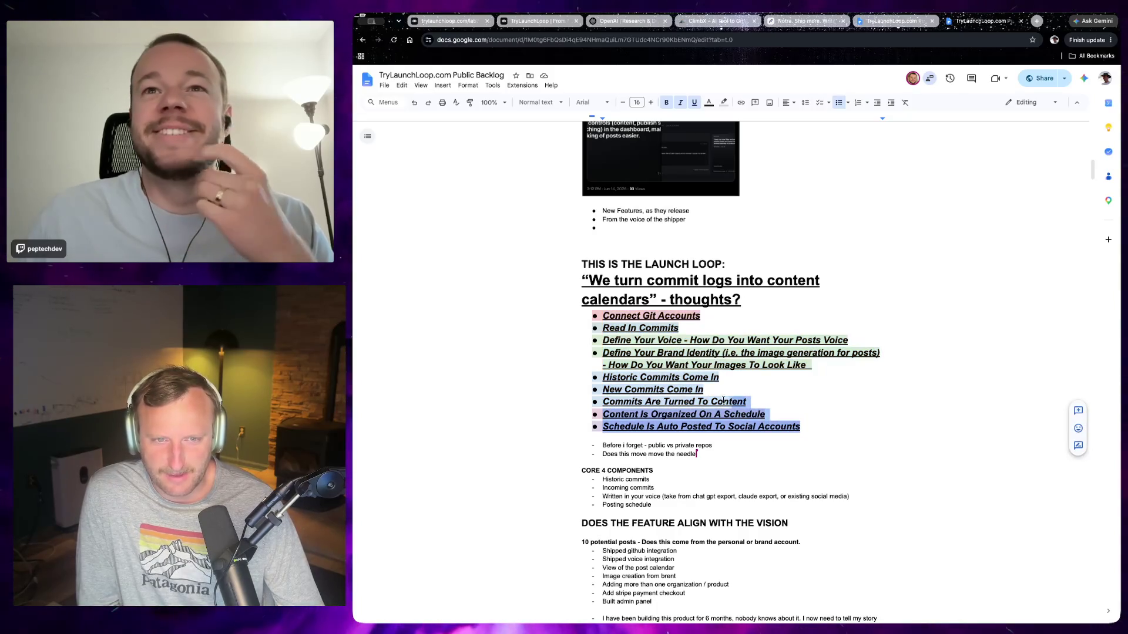
click(614, 316)
drag(615, 316, 802, 427)
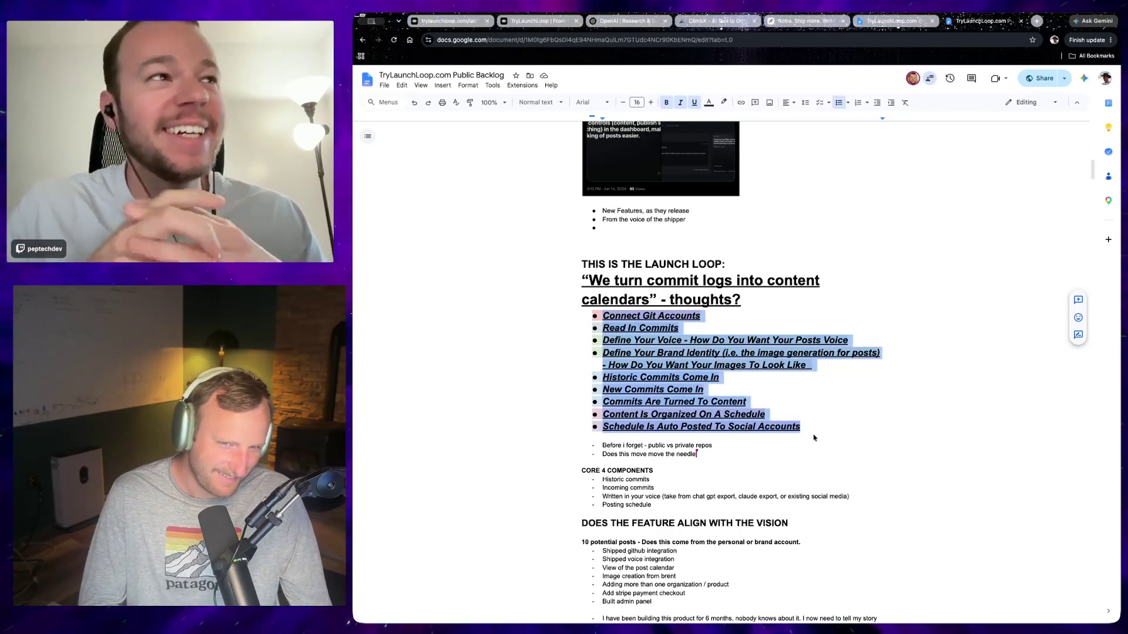
Deselect the Launch Loop bullet list in the document.
click(800, 437)
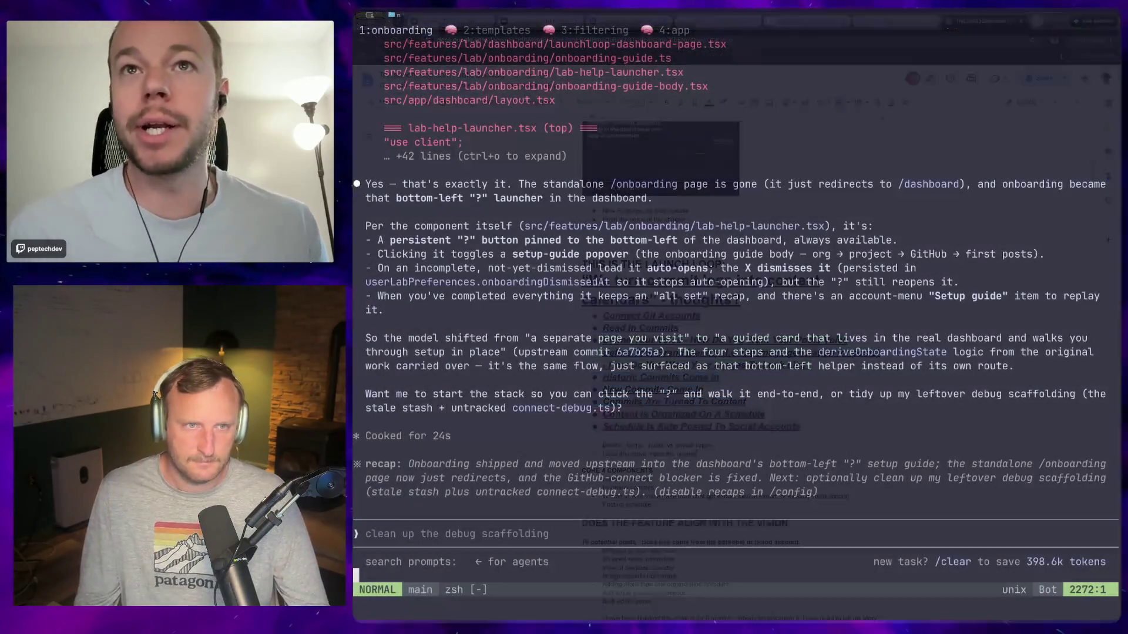
Cycle through tmux windows 1-4 to review the open Claude Code sessions.
key(ctrl+b)
key(2)
key(ctrl+b)
key(1)
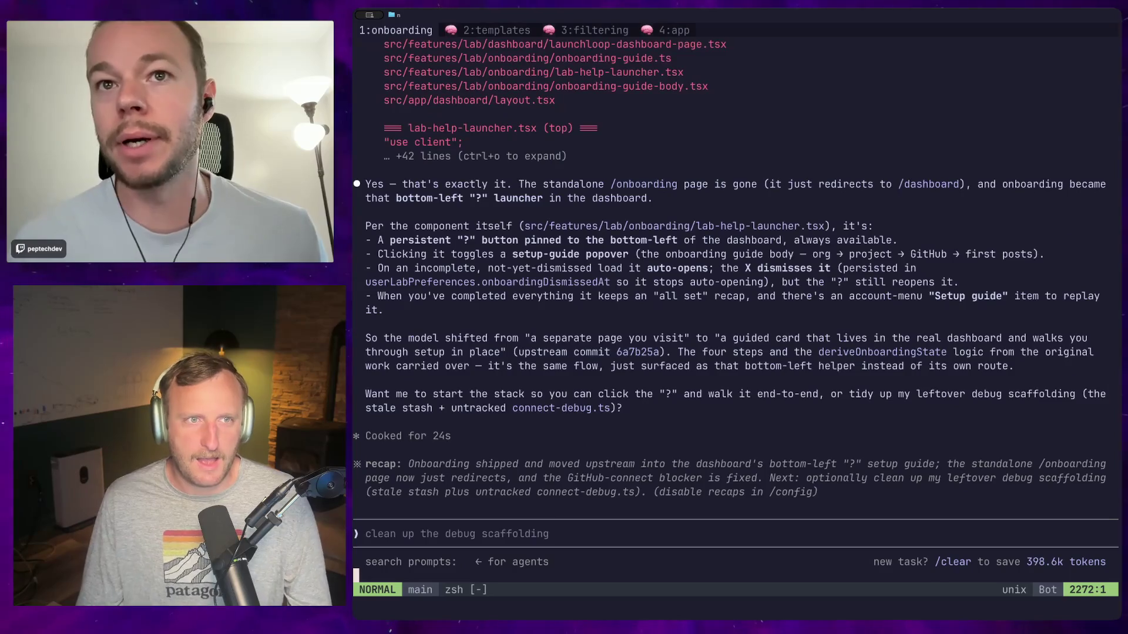
key(ctrl+b)
key(3)
key(ctrl+b)
key(4)
key(ctrl+b)
key(3)
key(ctrl+b)
key(2)
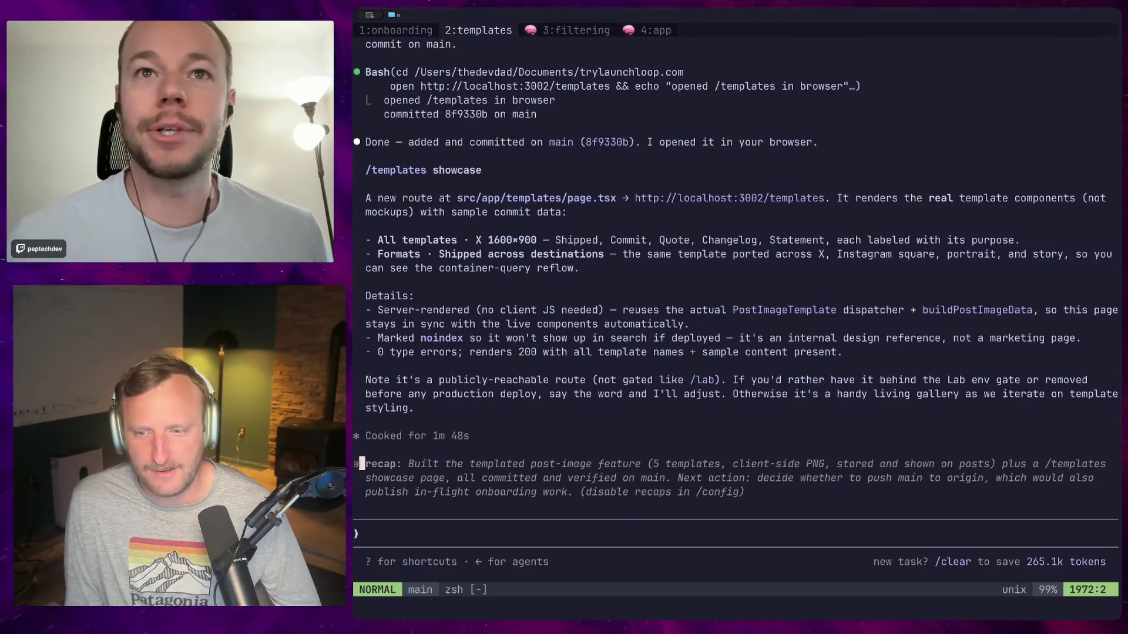
key(ctrl+b)
key(1)
key(ctrl+b)
key(2)
key(ctrl+b)
key(1)
key(ctrl+b)
key(2)
Step through the debugging, onboarding and templates sessions back to the last window.
key(ctrl+b)
key(3)
key(ctrl+b)
key(4)
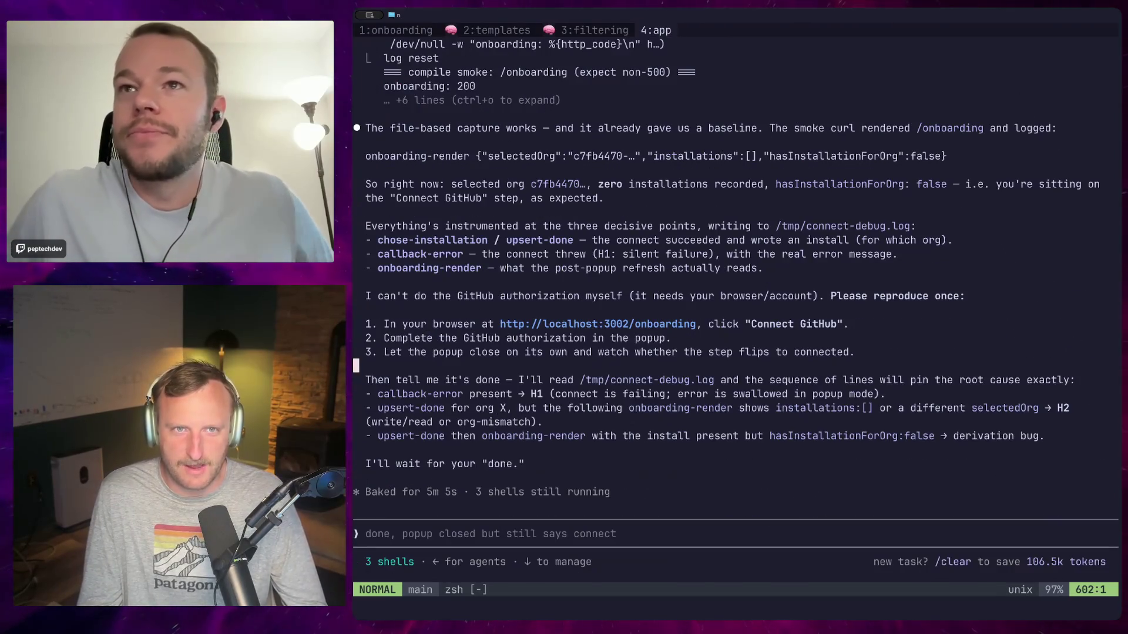
key(ctrl+b)
key(3)
key(ctrl+b)
key(2)
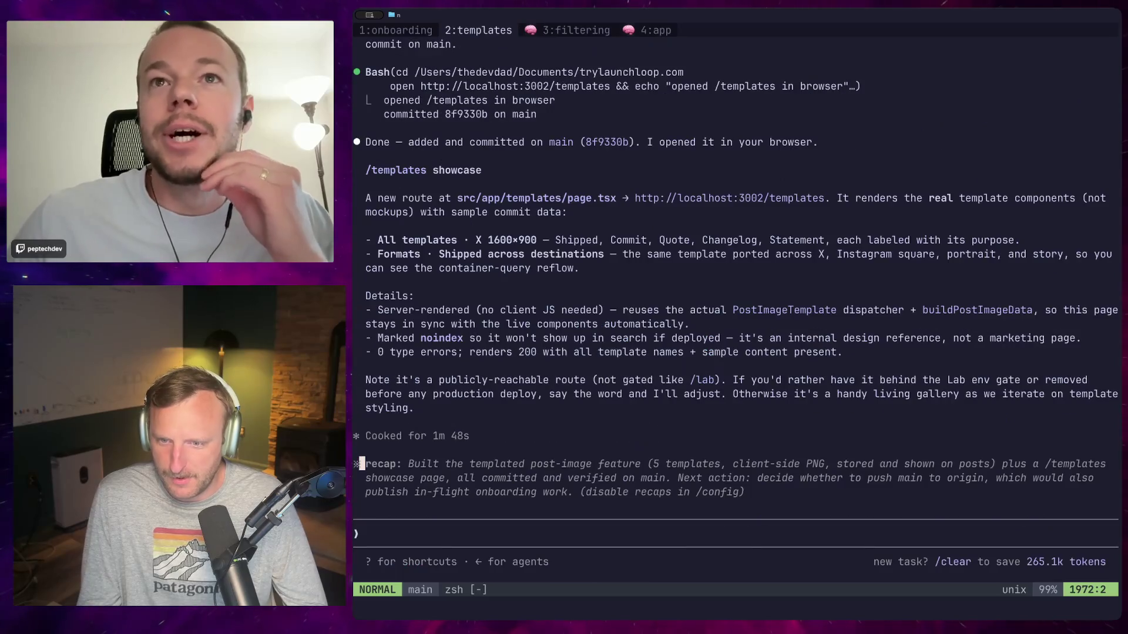
key(ctrl+b)
key(1)
key(ctrl+b)
key(2)
key(ctrl+b)
key(3)
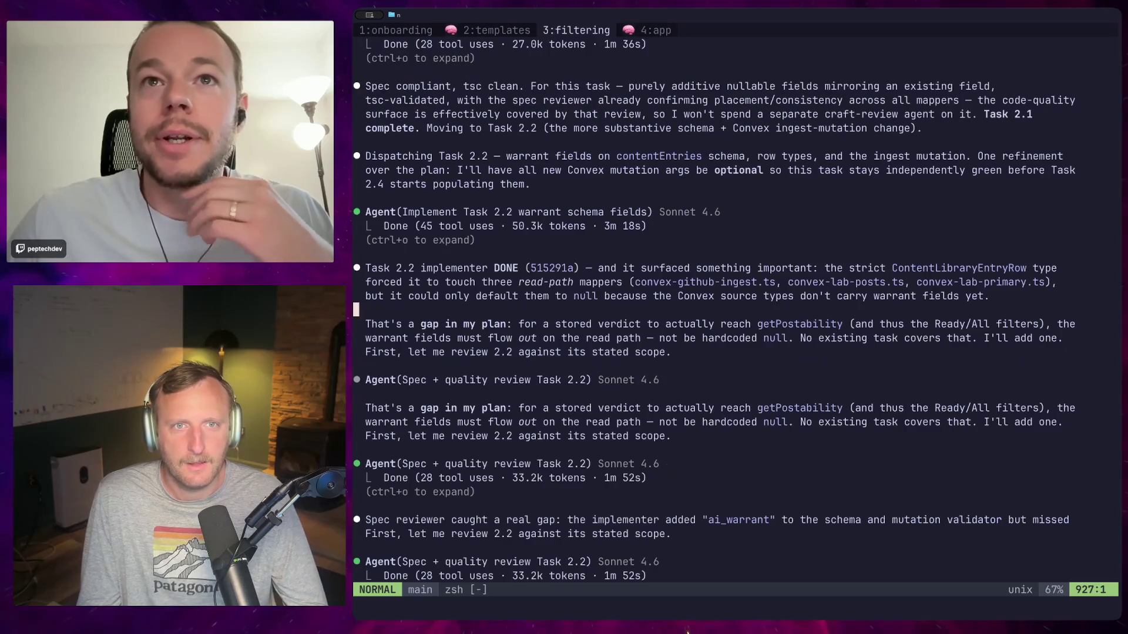
key(ctrl+b)
Create a fifth tmux window named riddle and cd toward the Documents folder.
key(4)
key(ctrl+b)
key(c)
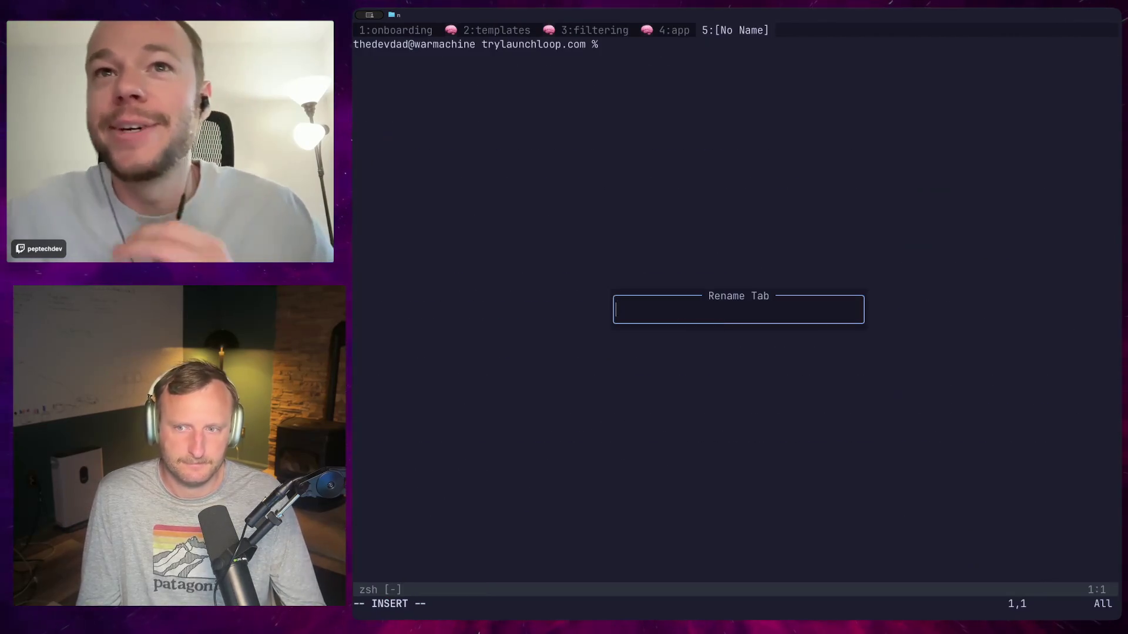
text(riddle)
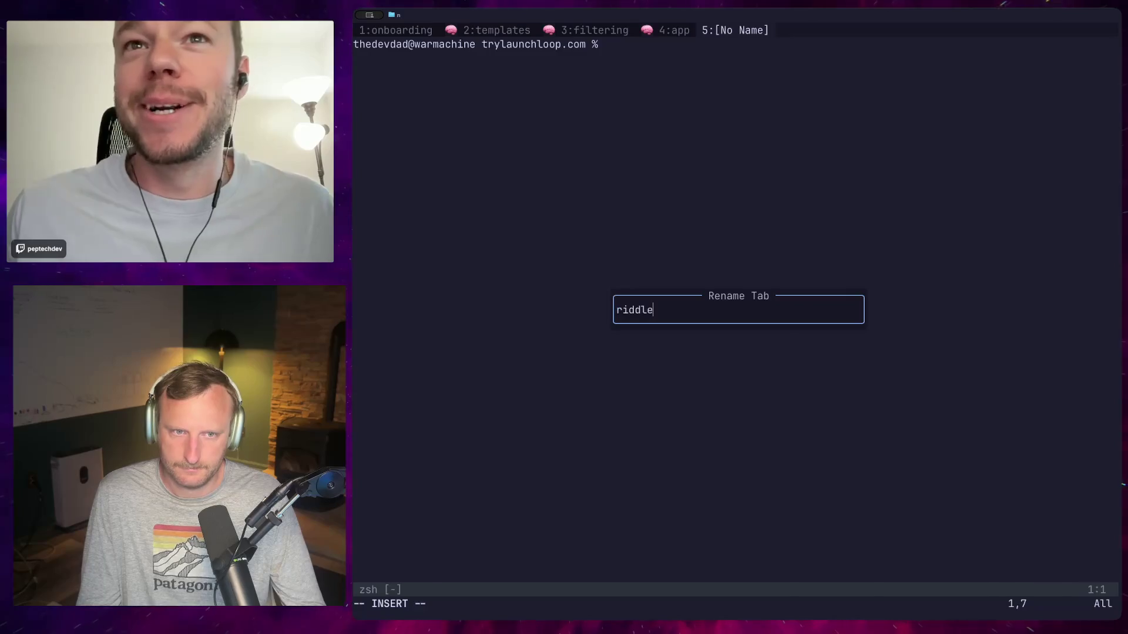
key(Return)
text(cd D)
key(Return)
text(cd D)
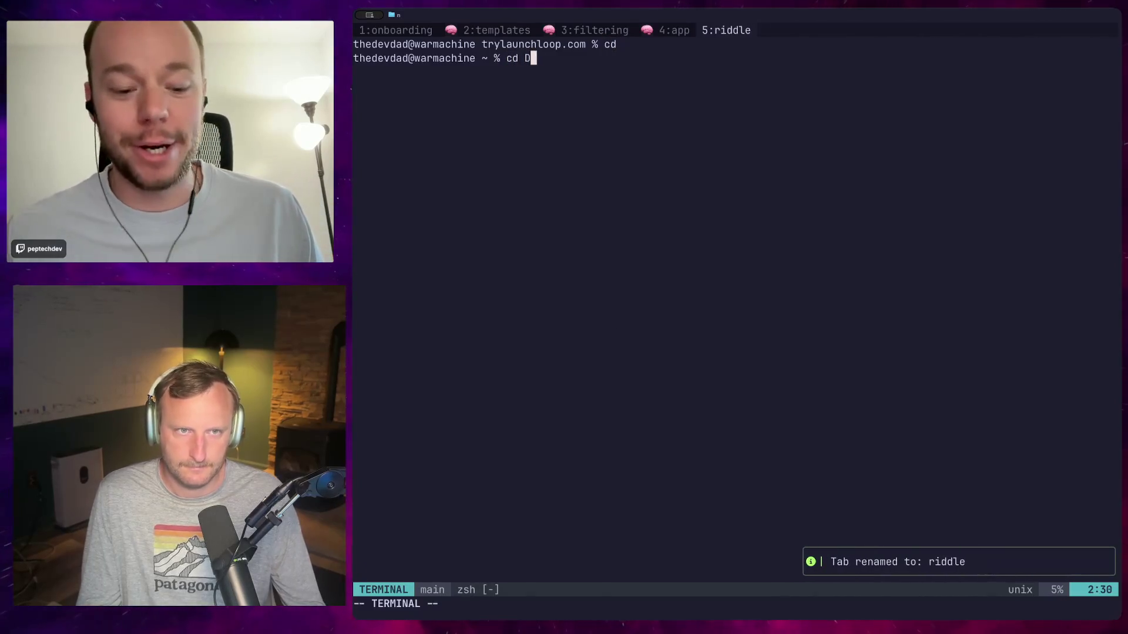
key(Tab)
key(Tab)
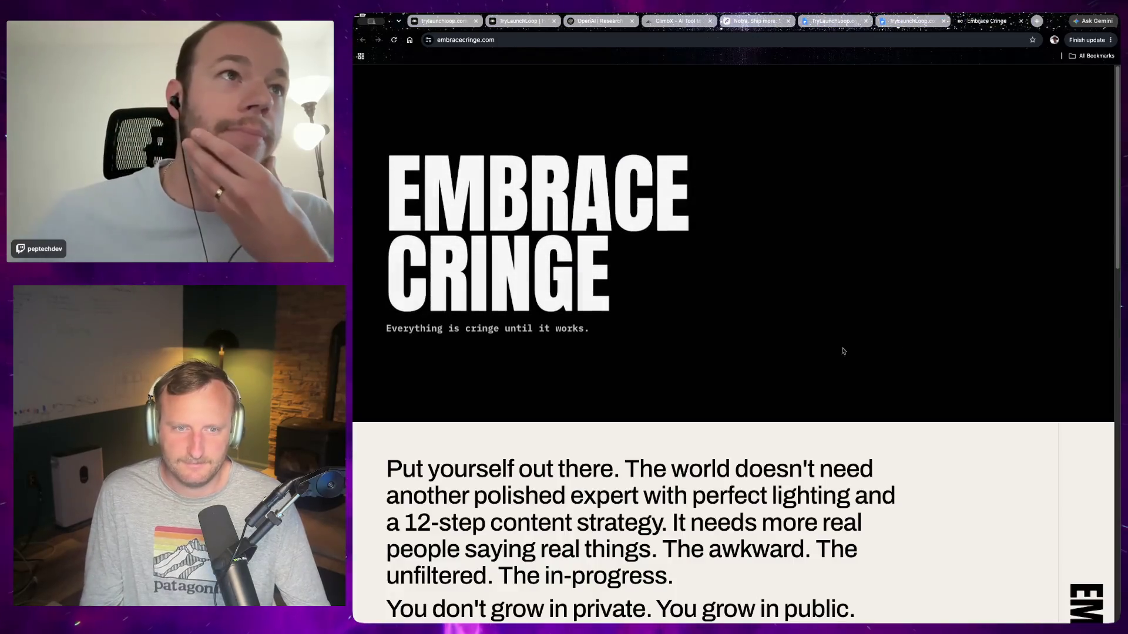
scroll(815, 485, down, 10)
scroll(816, 485, down, 10)
click(815, 485)
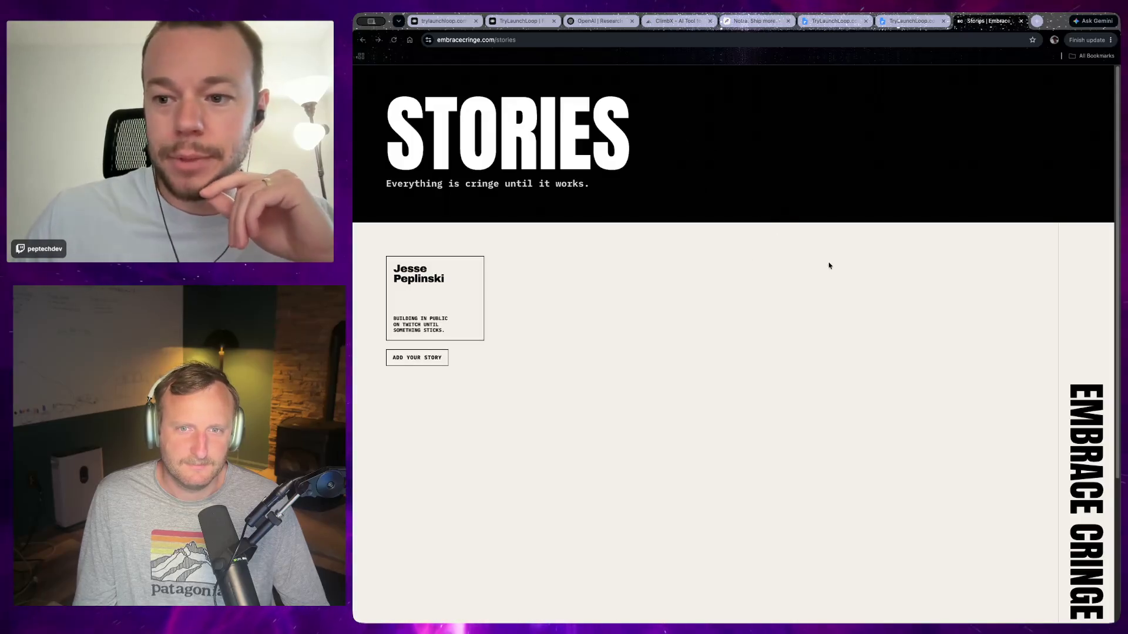
click(422, 359)
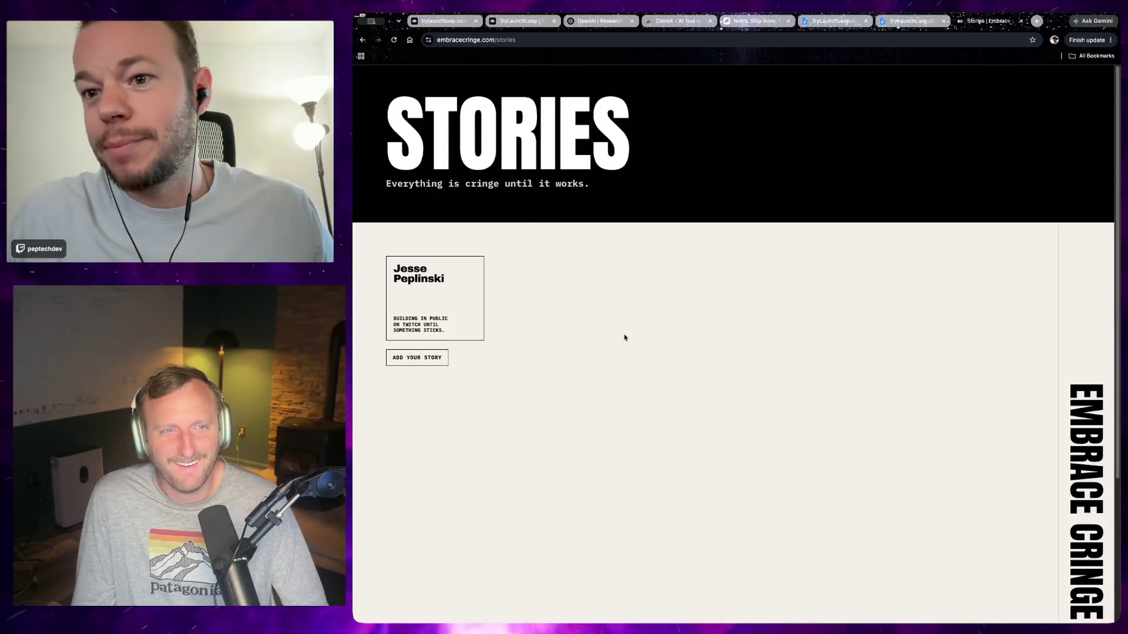
scroll(652, 380, down, 2)
scroll(708, 406, up, 2)
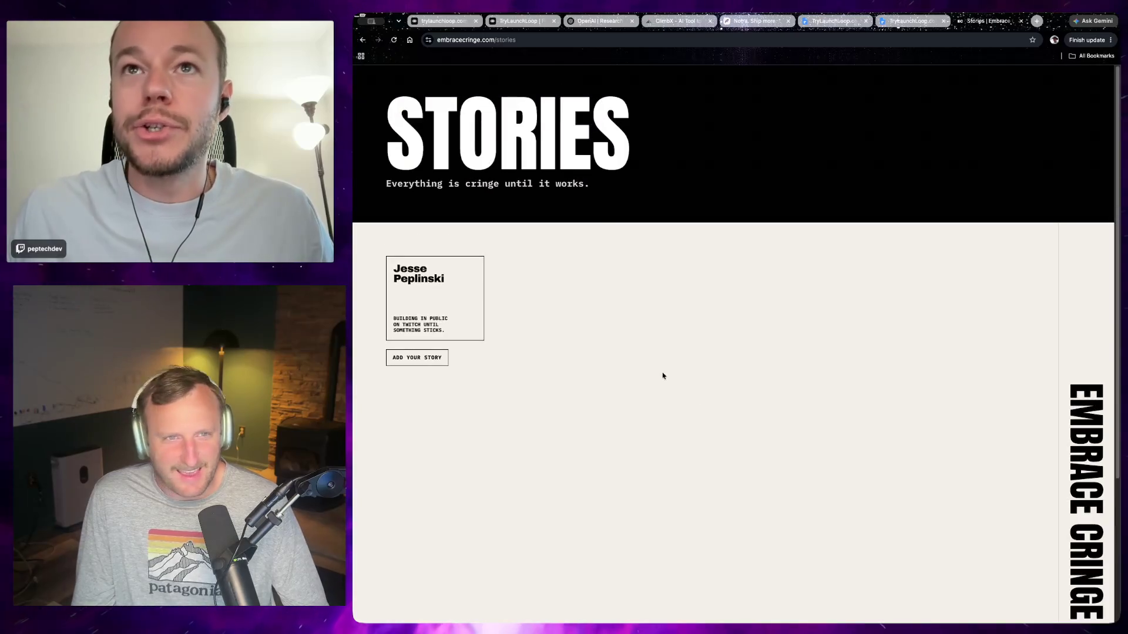
scroll(625, 267, down, 2)
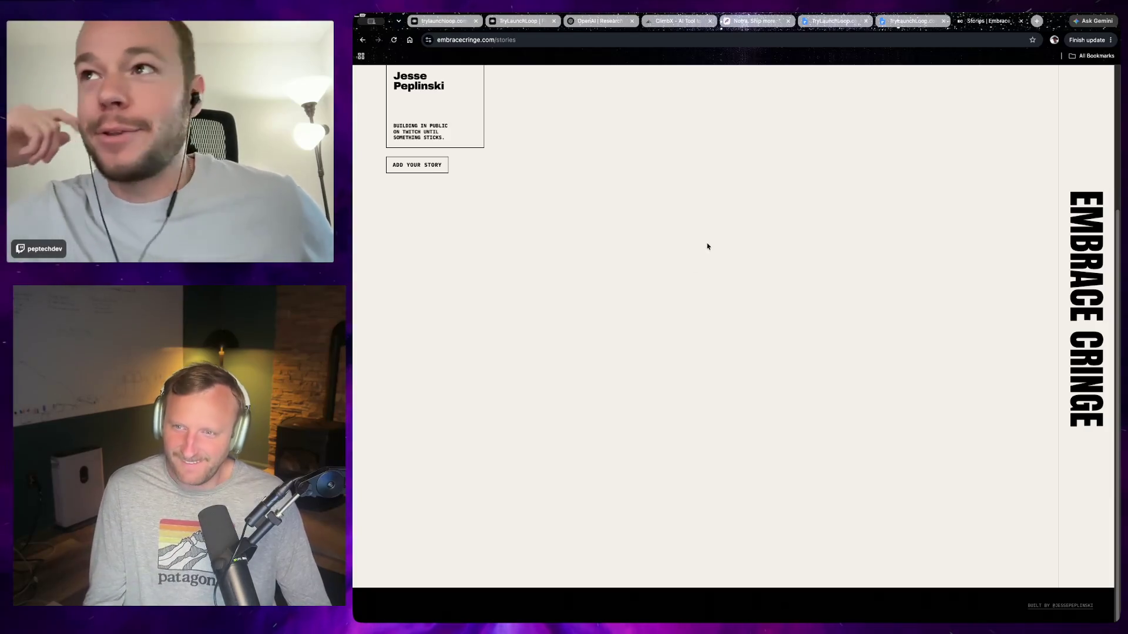
scroll(714, 250, up, 2)
key(super+w)
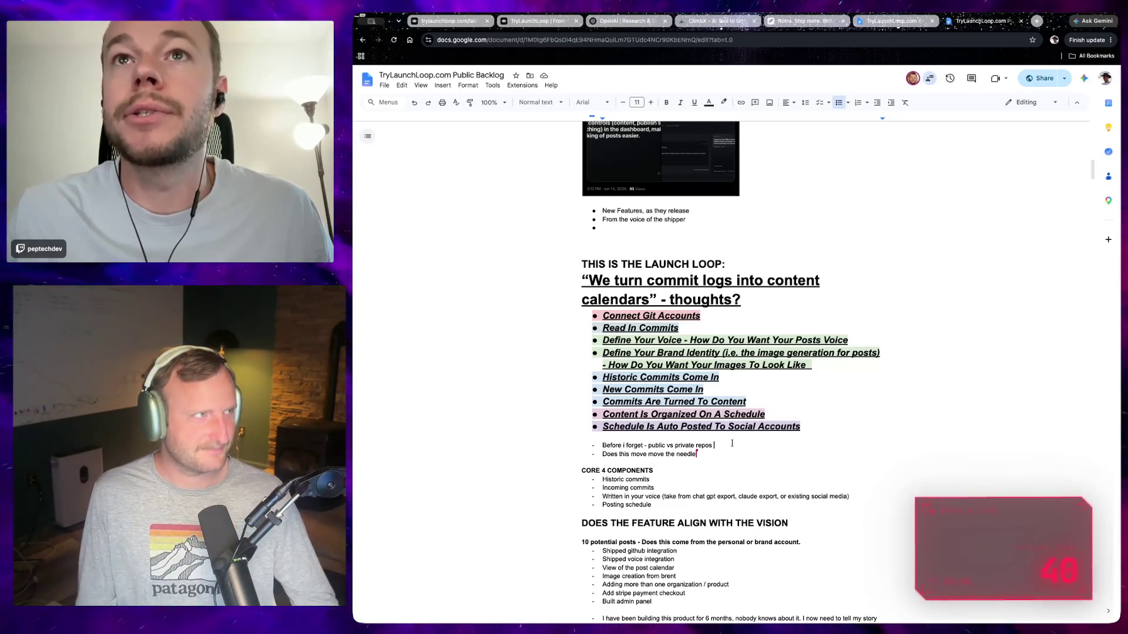
scroll(814, 484, down, 1)
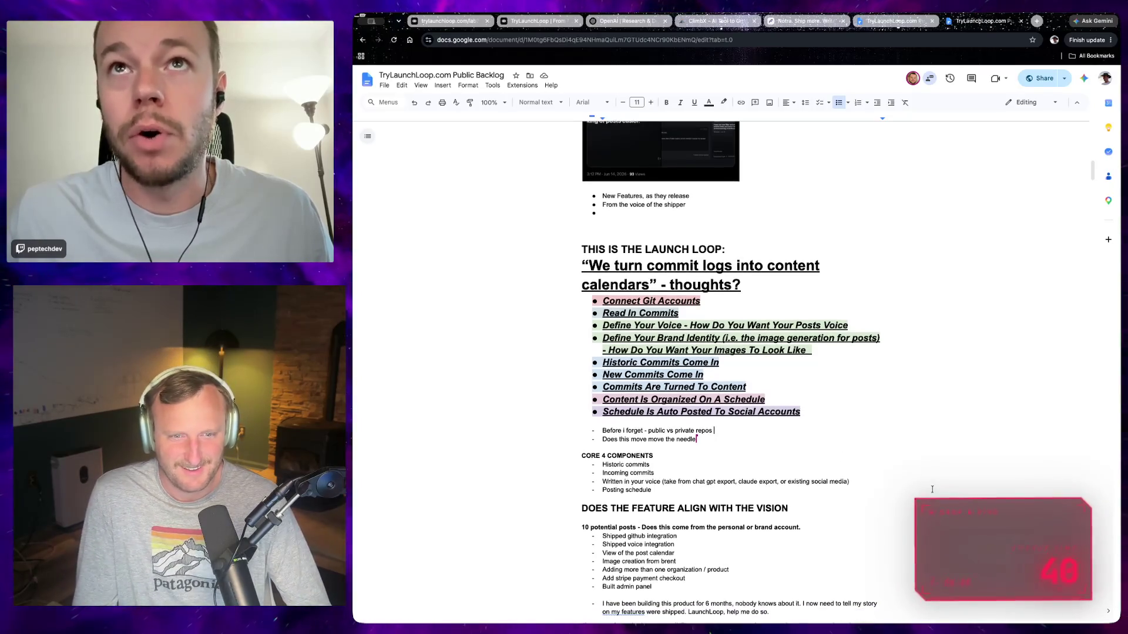
scroll(873, 487, down, 1)
scroll(933, 489, down, 2)
scroll(932, 489, down, 2)
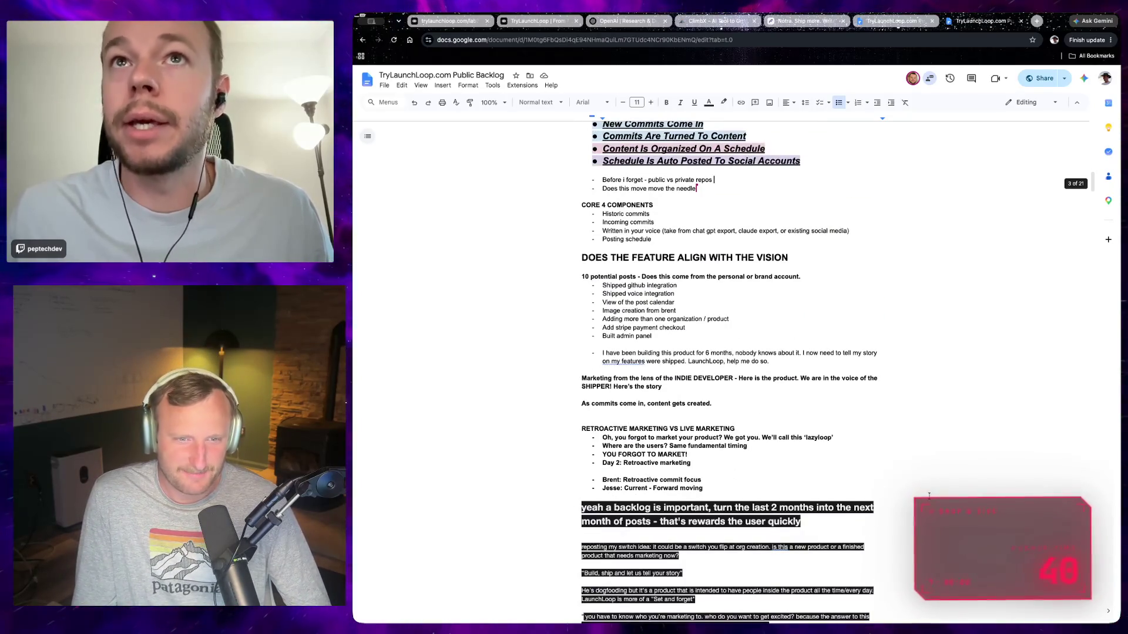
scroll(928, 496, up, 1)
scroll(917, 497, up, 1)
scroll(858, 500, down, 1)
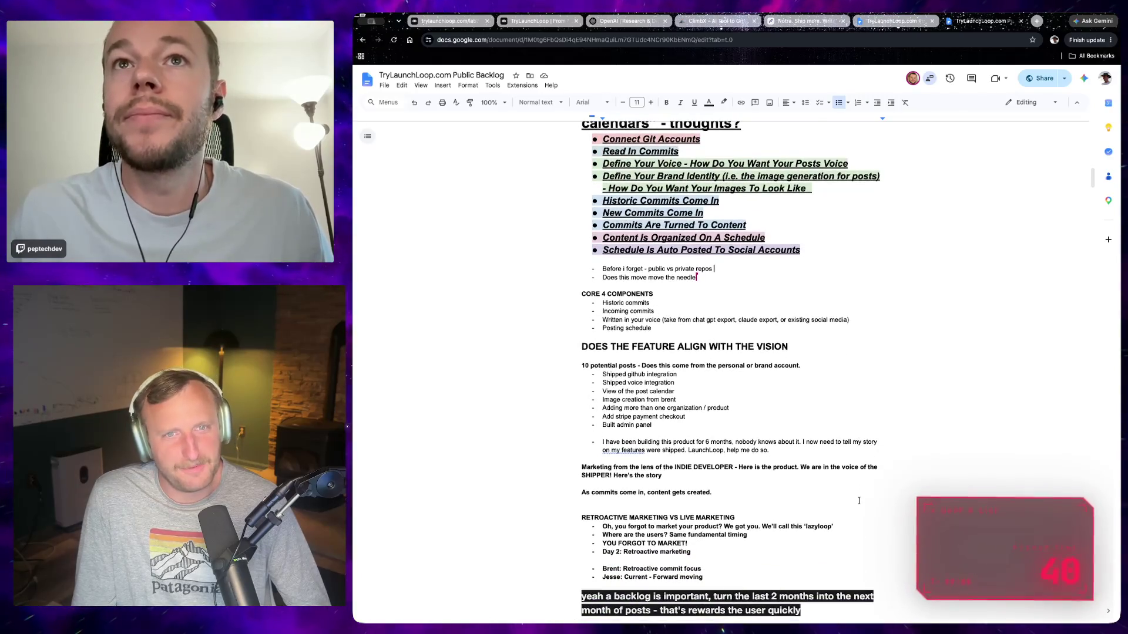
scroll(859, 501, down, 1)
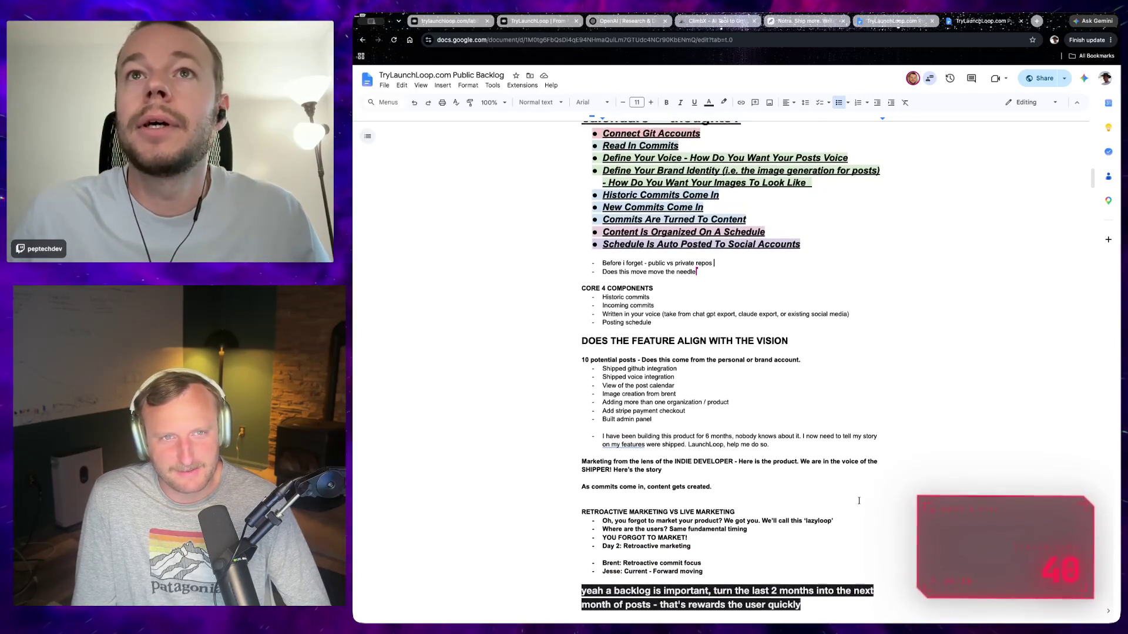
scroll(858, 501, down, 1)
scroll(858, 501, down, 1)
scroll(858, 501, down, 1)
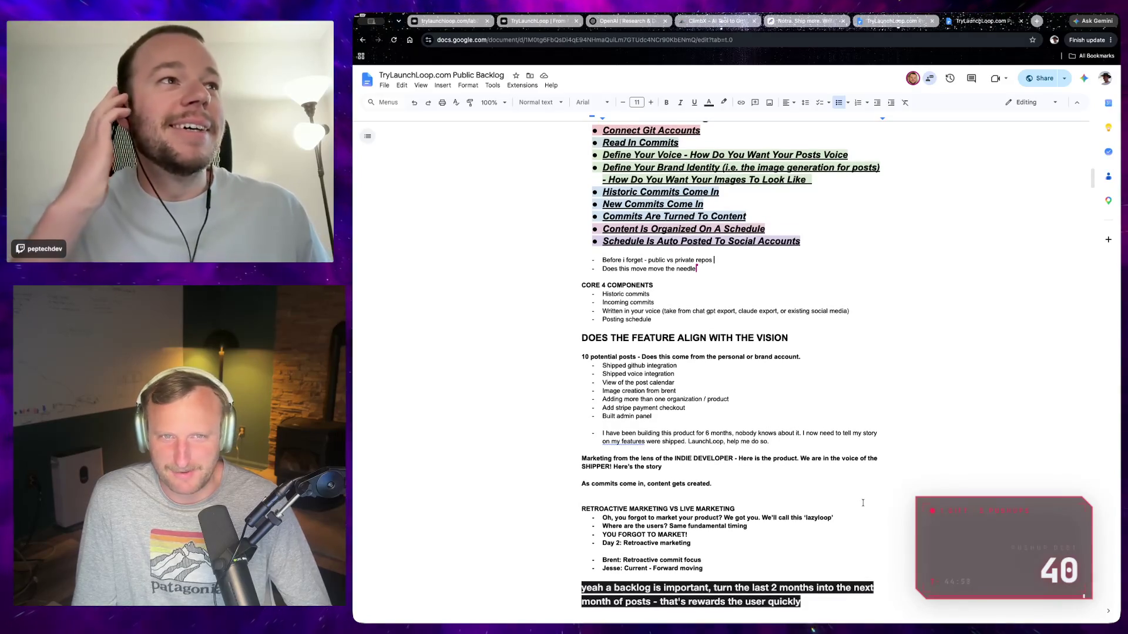
scroll(863, 502, down, 1)
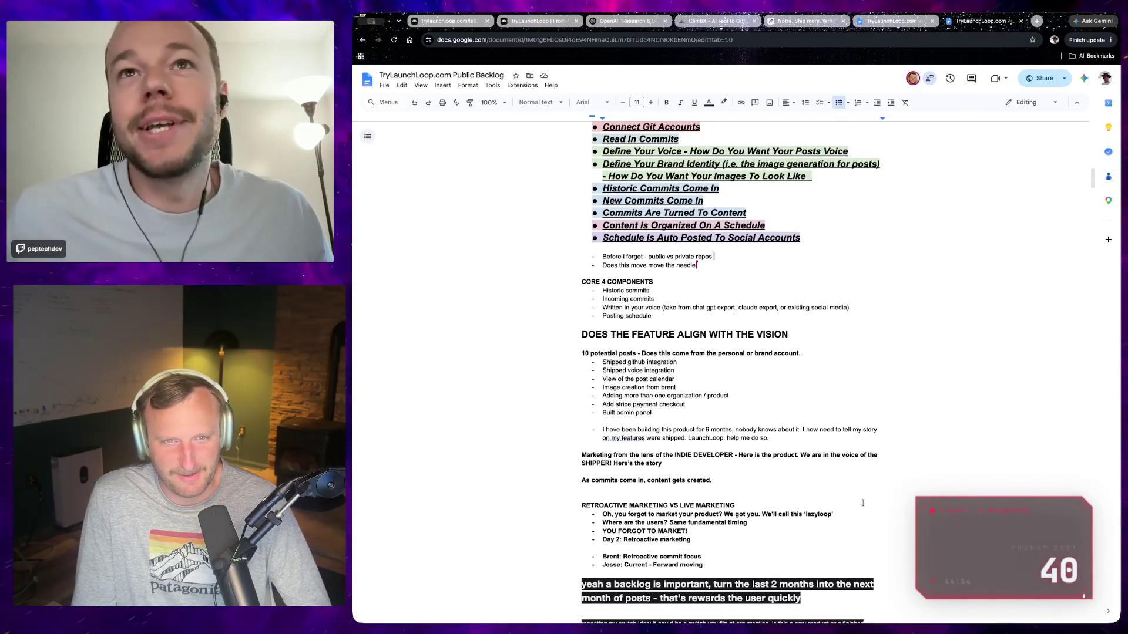
scroll(721, 482, up, 1)
scroll(721, 482, up, 2)
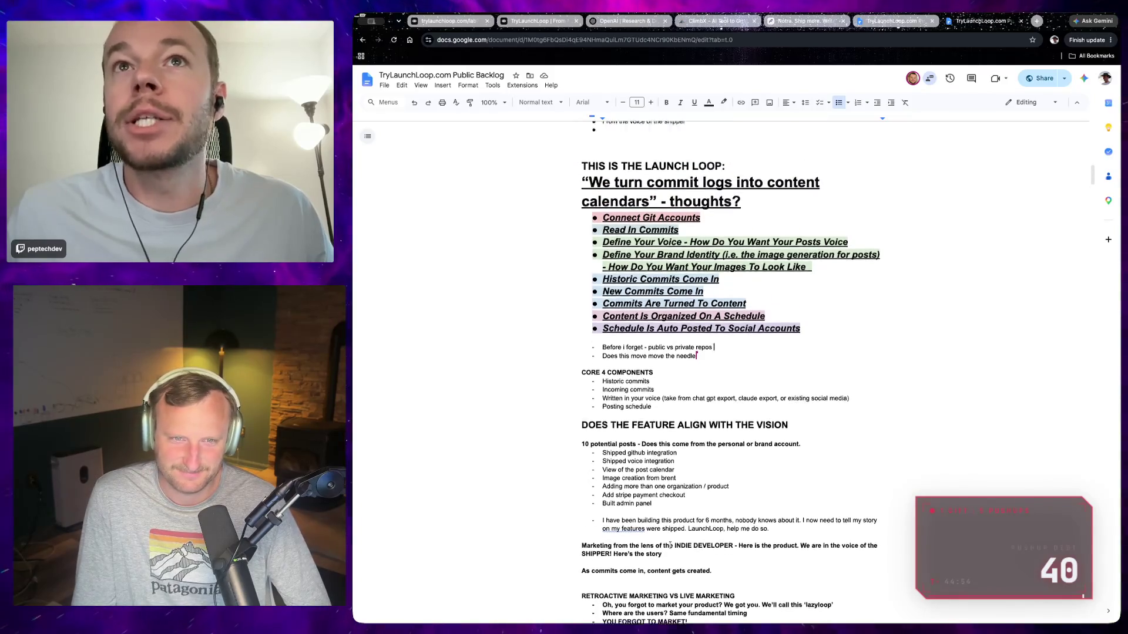
scroll(721, 482, up, 2)
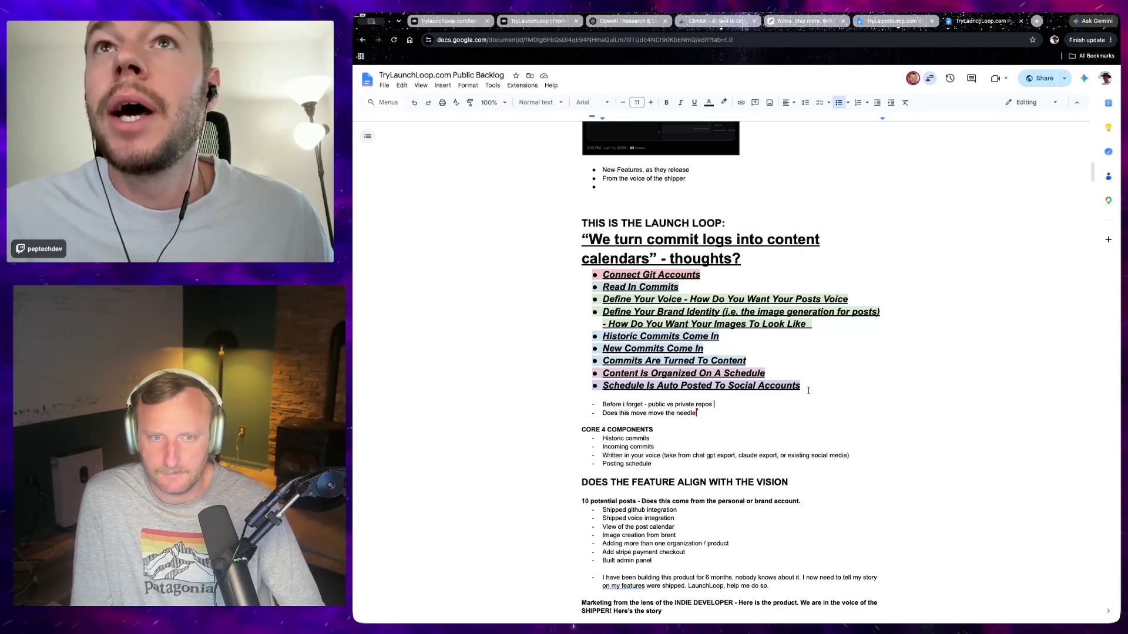
click(839, 381)
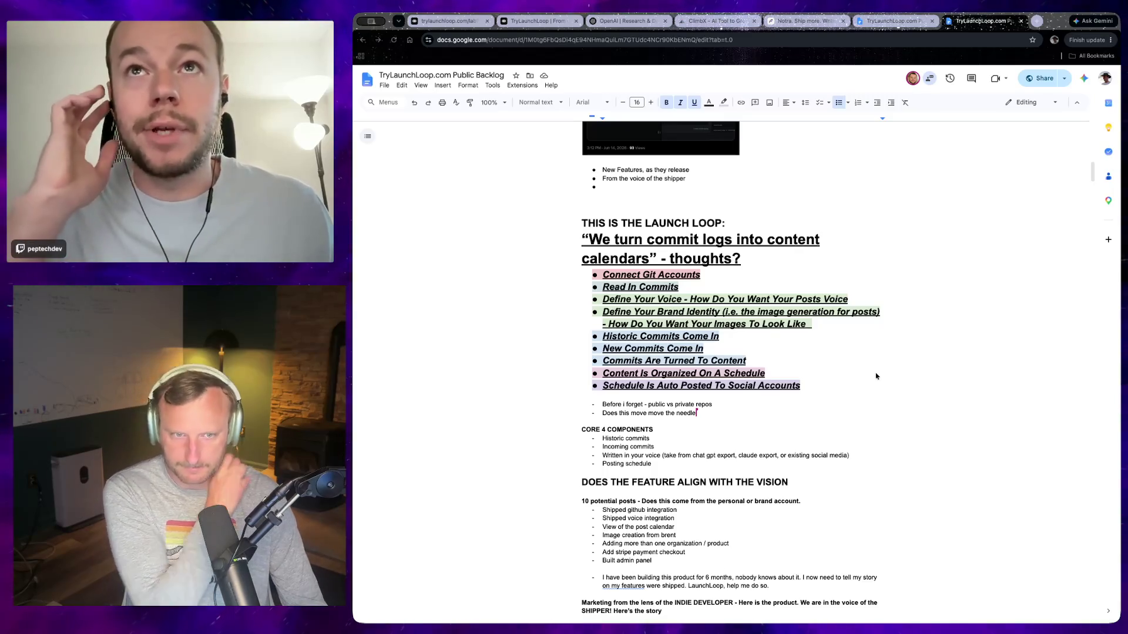
scroll(879, 400, down, 2)
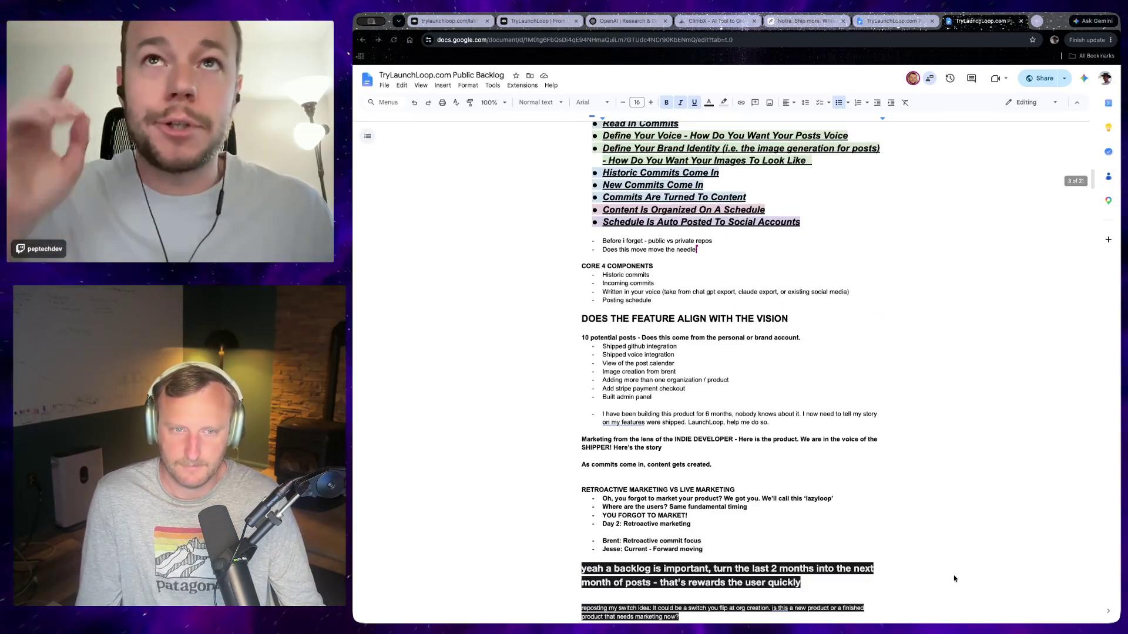
scroll(954, 579, down, 2)
scroll(860, 522, down, 5)
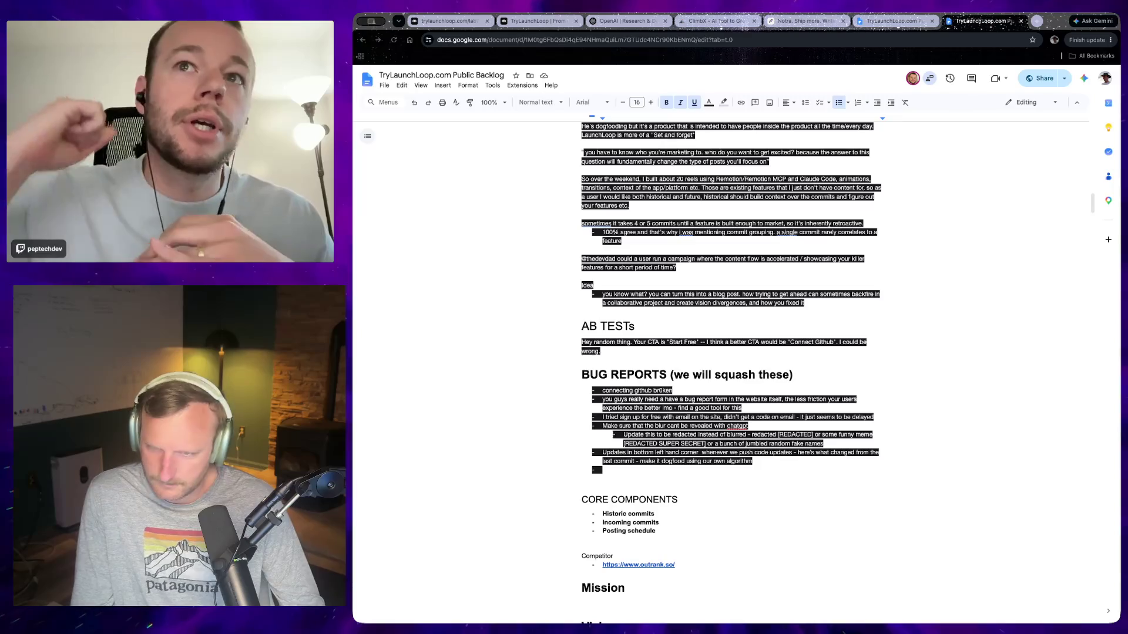
scroll(710, 502, up, 3)
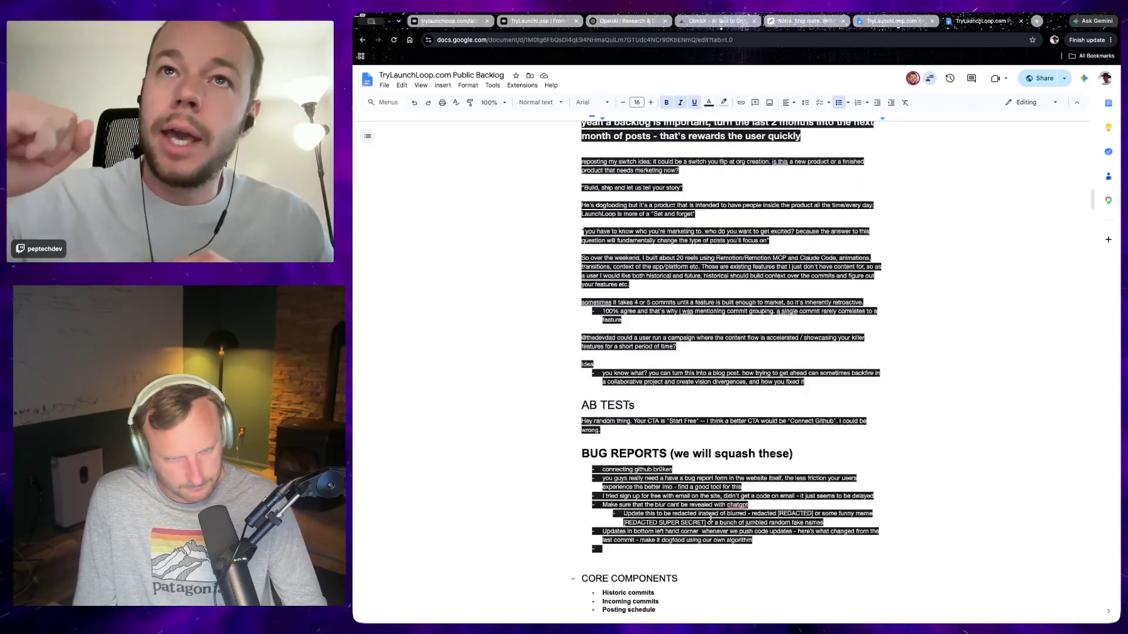
scroll(713, 517, up, 7)
scroll(712, 517, up, 3)
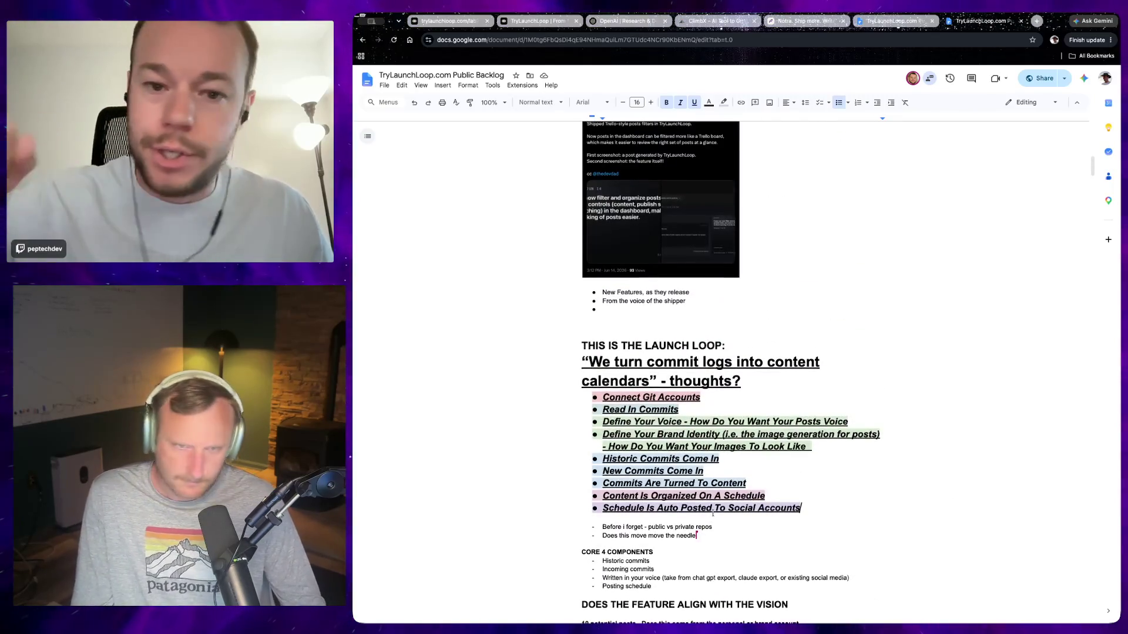
scroll(713, 512, up, 5)
scroll(713, 512, up, 4)
scroll(713, 512, down, 10)
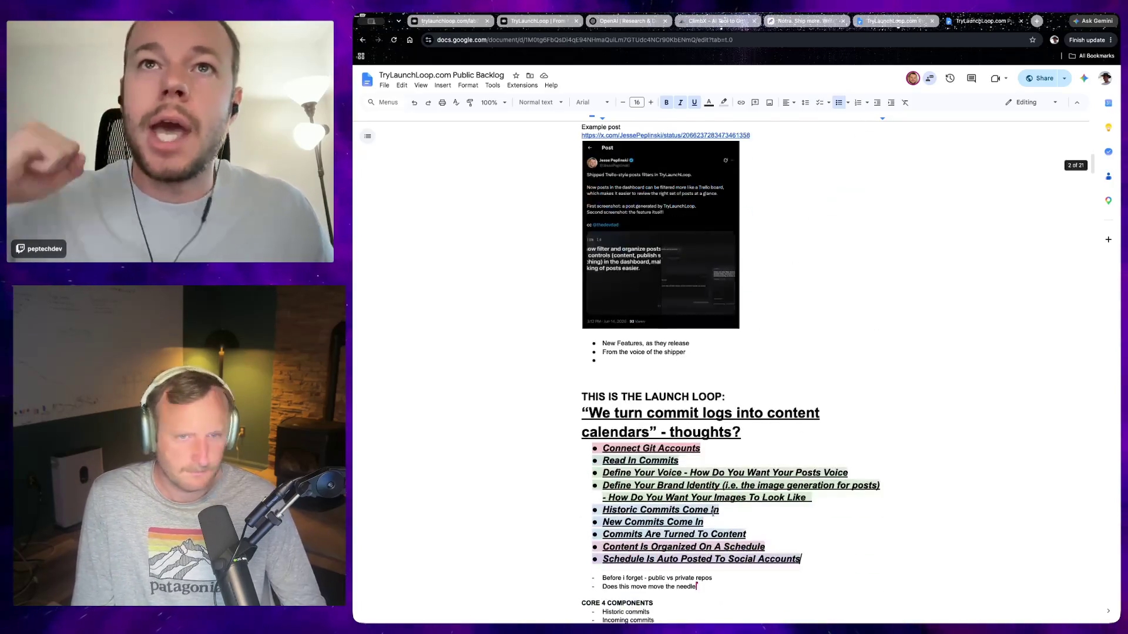
scroll(713, 514, down, 6)
scroll(714, 513, down, 3)
scroll(722, 524, down, 1)
scroll(735, 538, down, 5)
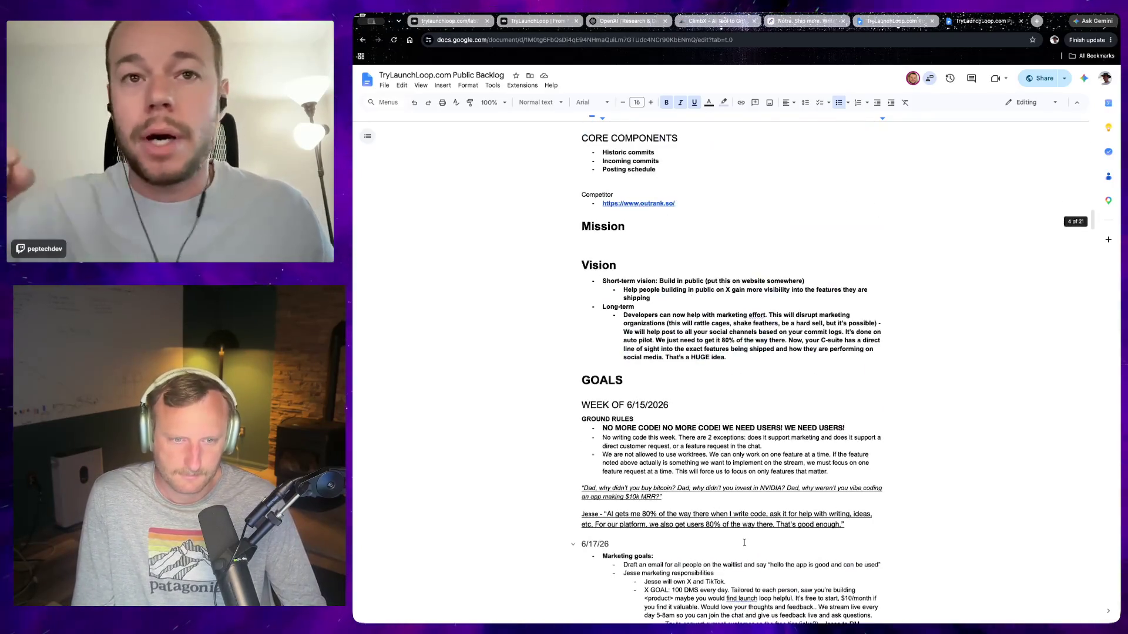
scroll(743, 542, up, 5)
scroll(723, 493, up, 1)
scroll(670, 423, down, 6)
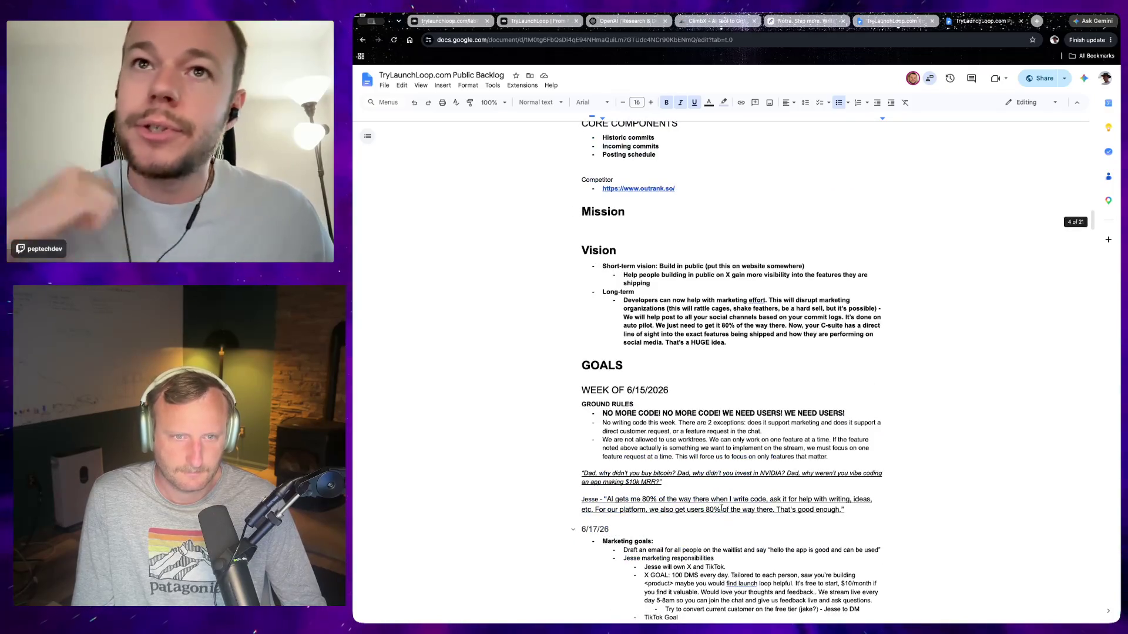
scroll(622, 365, down, 1)
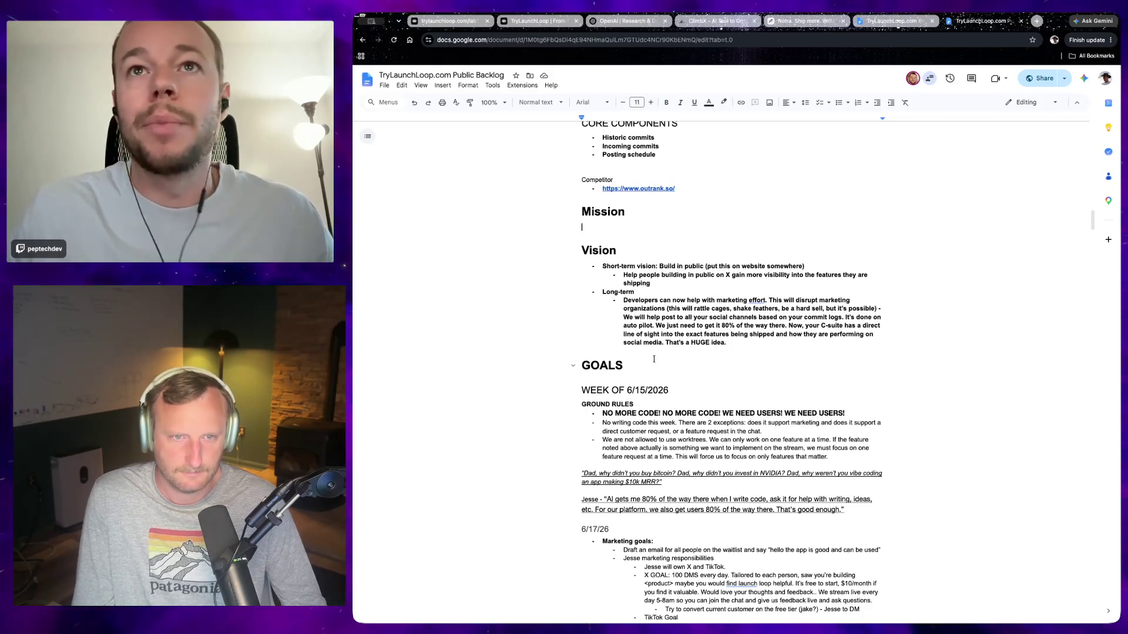
drag(602, 267, 652, 283)
click(651, 284)
scroll(655, 302, up, 3)
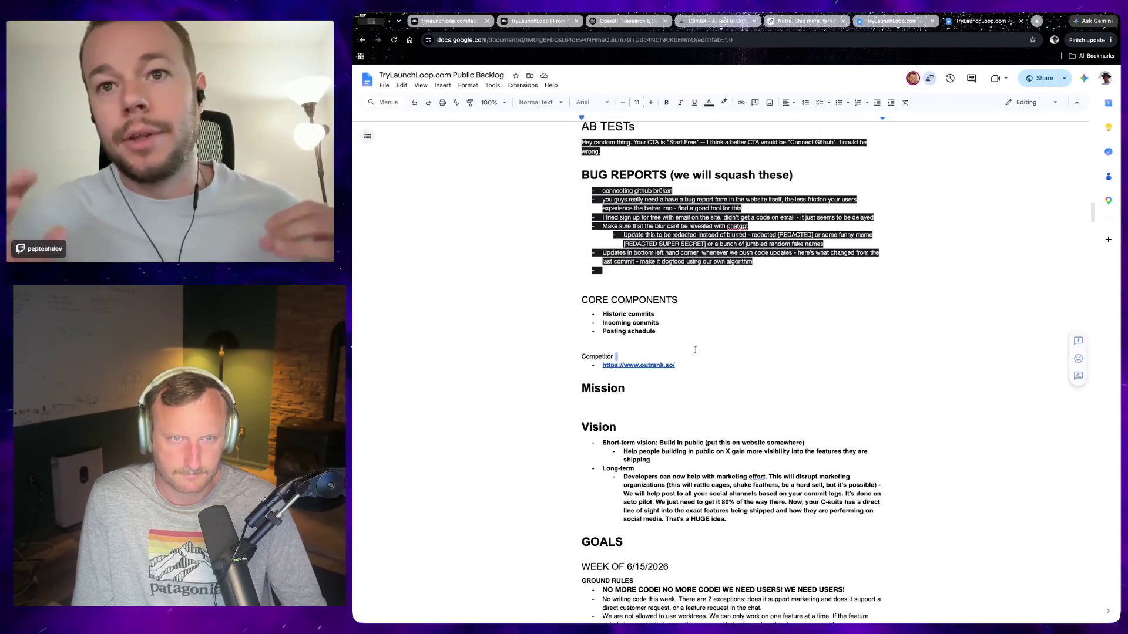
scroll(657, 334, up, 3)
scroll(657, 348, up, 3)
scroll(656, 346, up, 2)
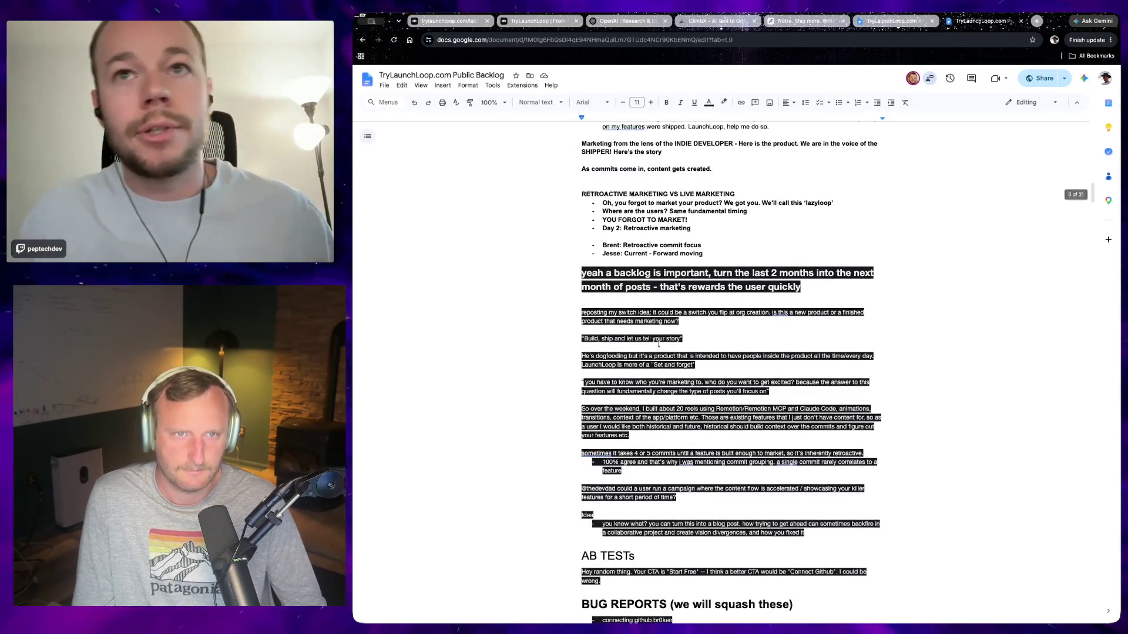
scroll(657, 346, up, 2)
scroll(658, 347, up, 3)
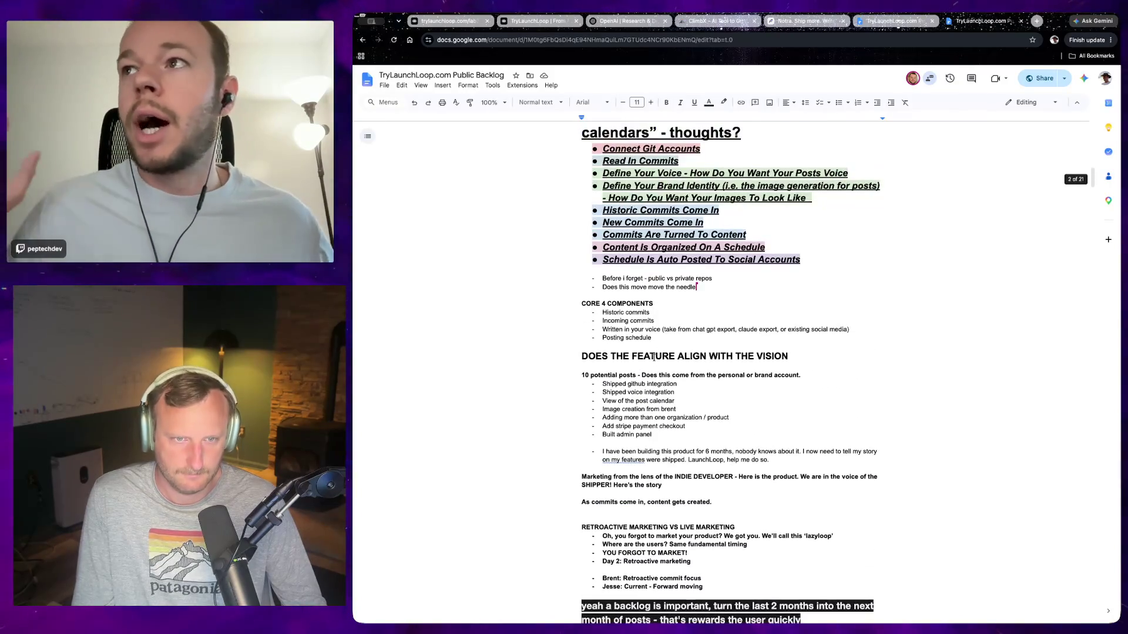
scroll(657, 357, down, 8)
scroll(656, 370, down, 1)
click(628, 451)
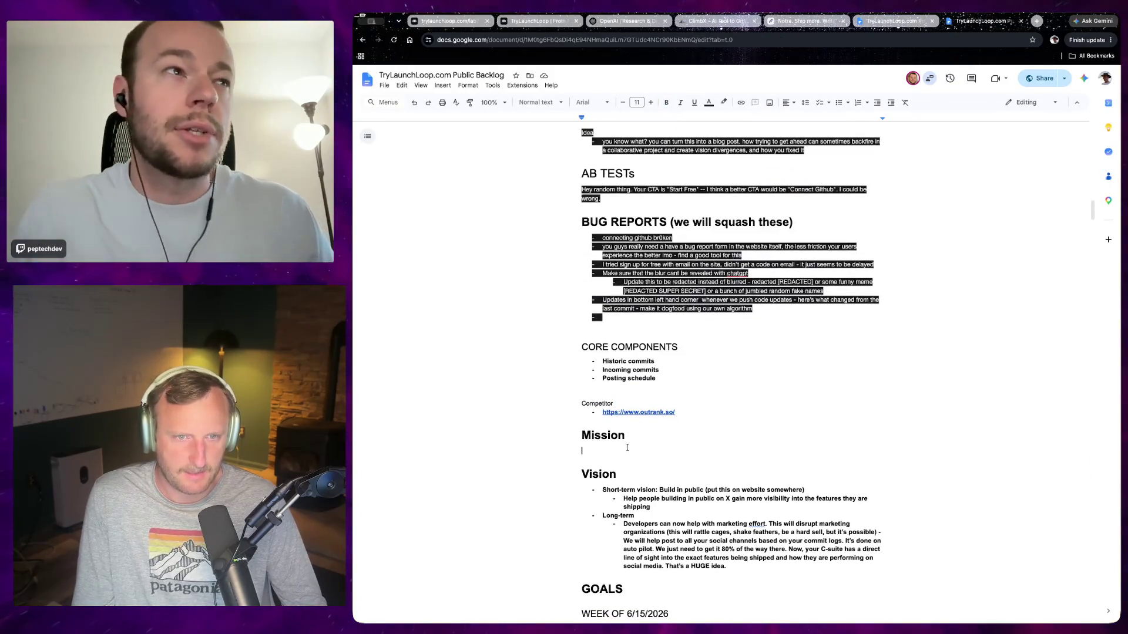
scroll(669, 407, down, 3)
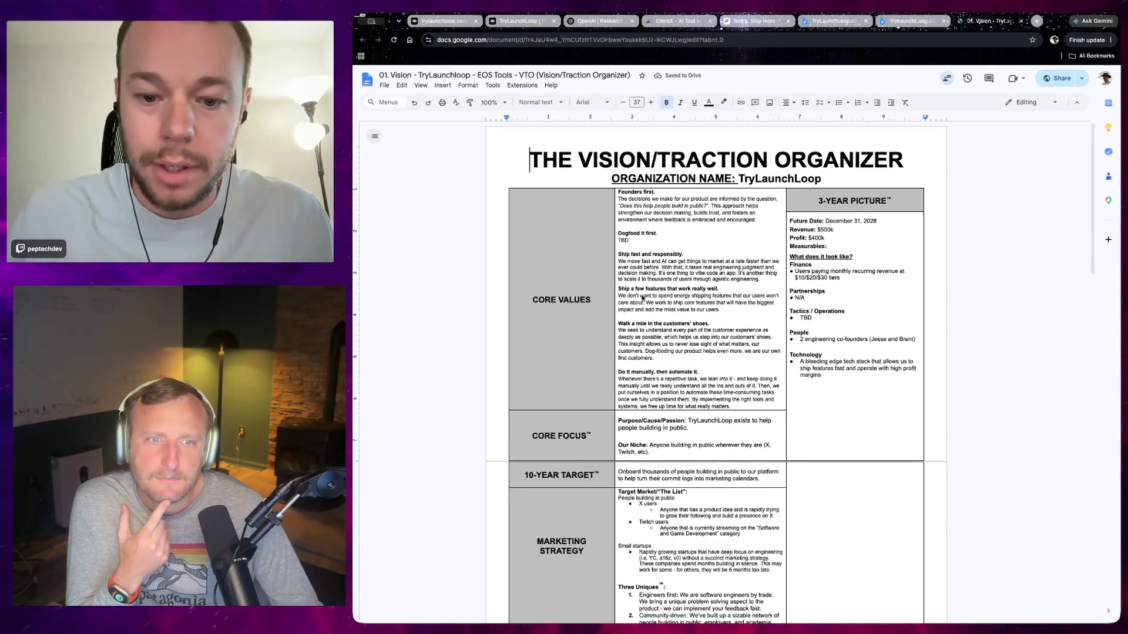
scroll(643, 300, down, 20)
scroll(644, 328, down, 3)
scroll(644, 328, up, 10)
scroll(627, 324, down, 10)
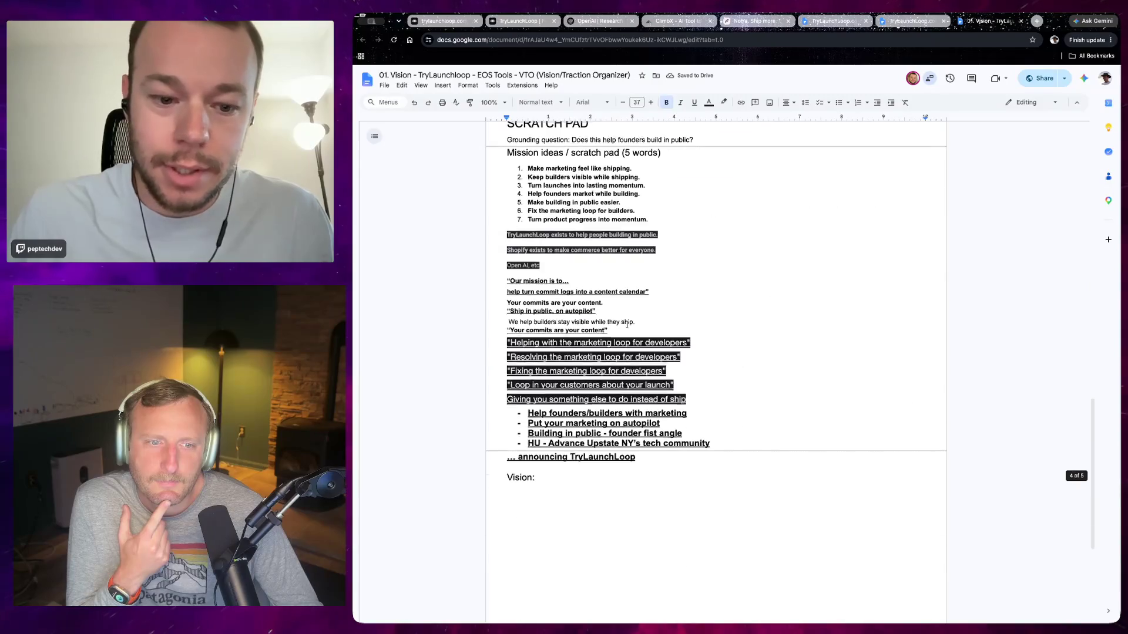
scroll(626, 323, up, 2)
scroll(616, 329, up, 5)
scroll(588, 339, up, 5)
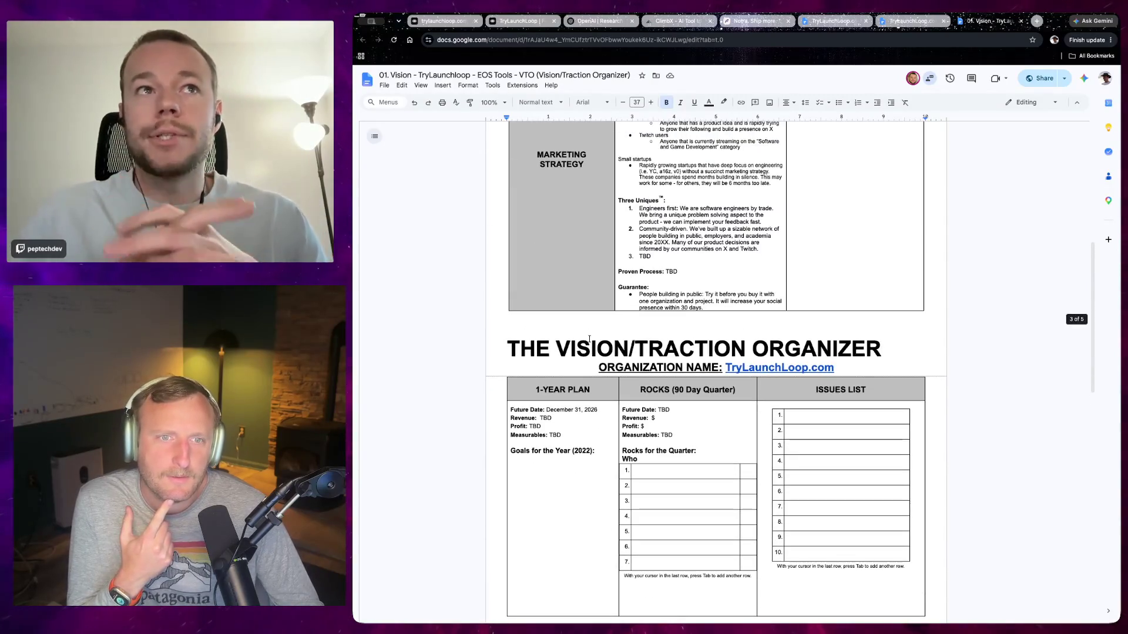
scroll(588, 339, up, 1)
scroll(690, 498, up, 1)
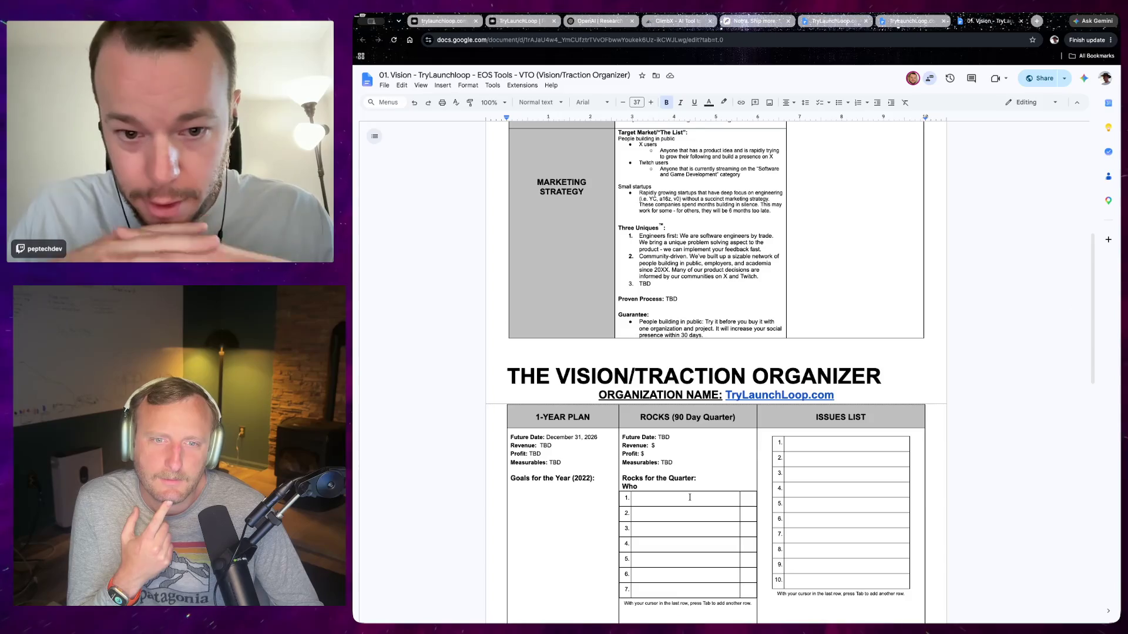
scroll(566, 505, down, 3)
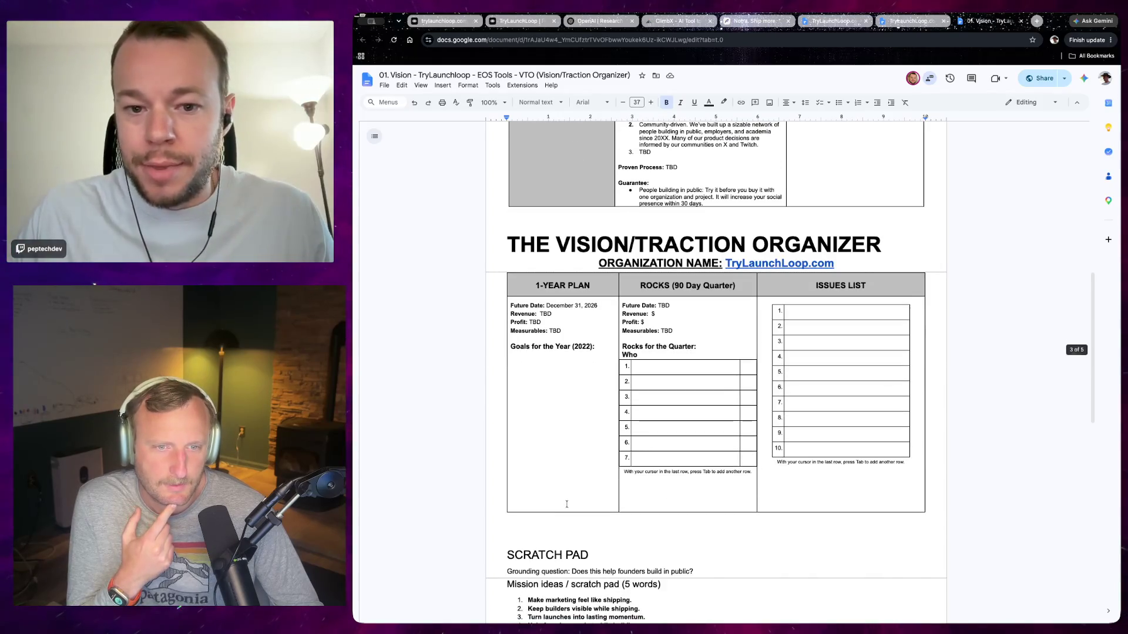
scroll(551, 446, down, 5)
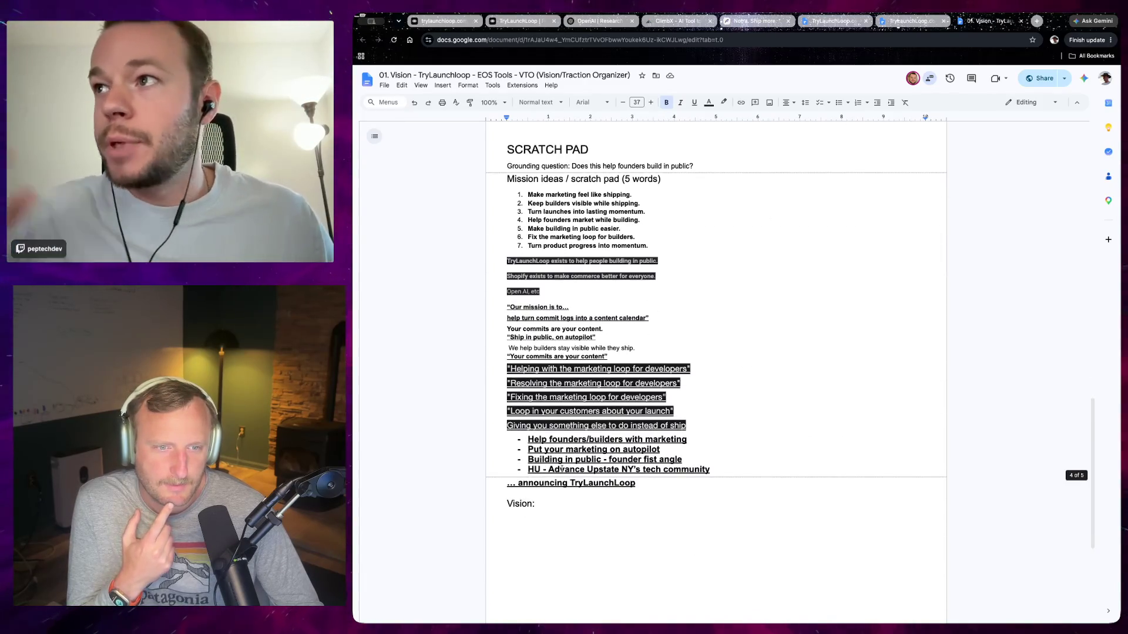
scroll(591, 454, up, 5)
scroll(591, 454, up, 4)
scroll(592, 453, up, 3)
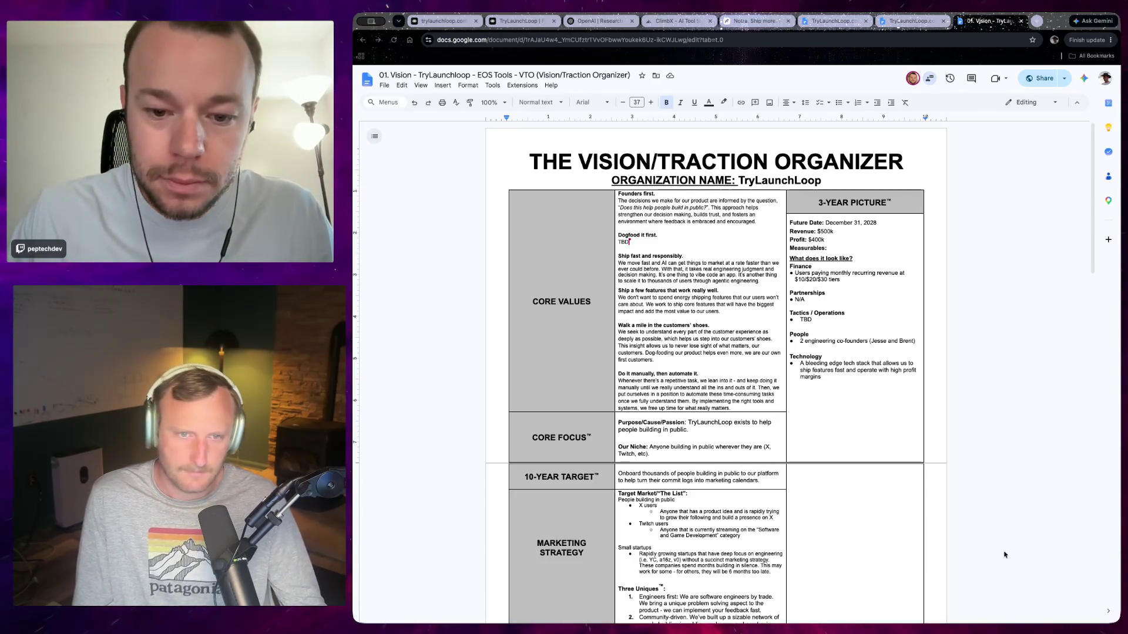
scroll(854, 503, down, 1)
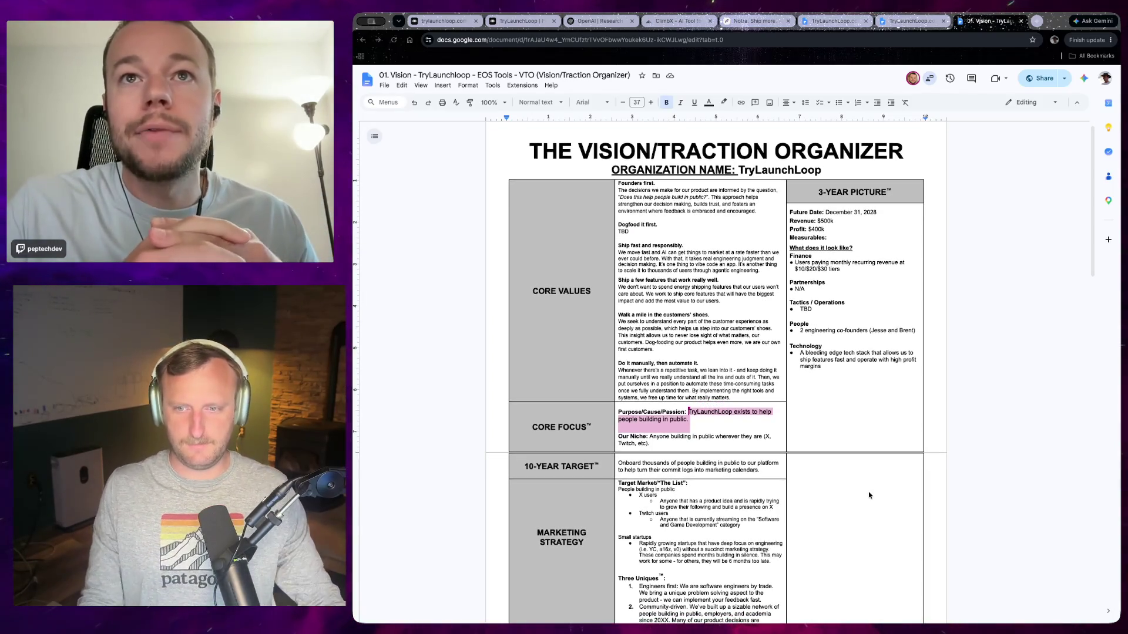
scroll(846, 486, down, 2)
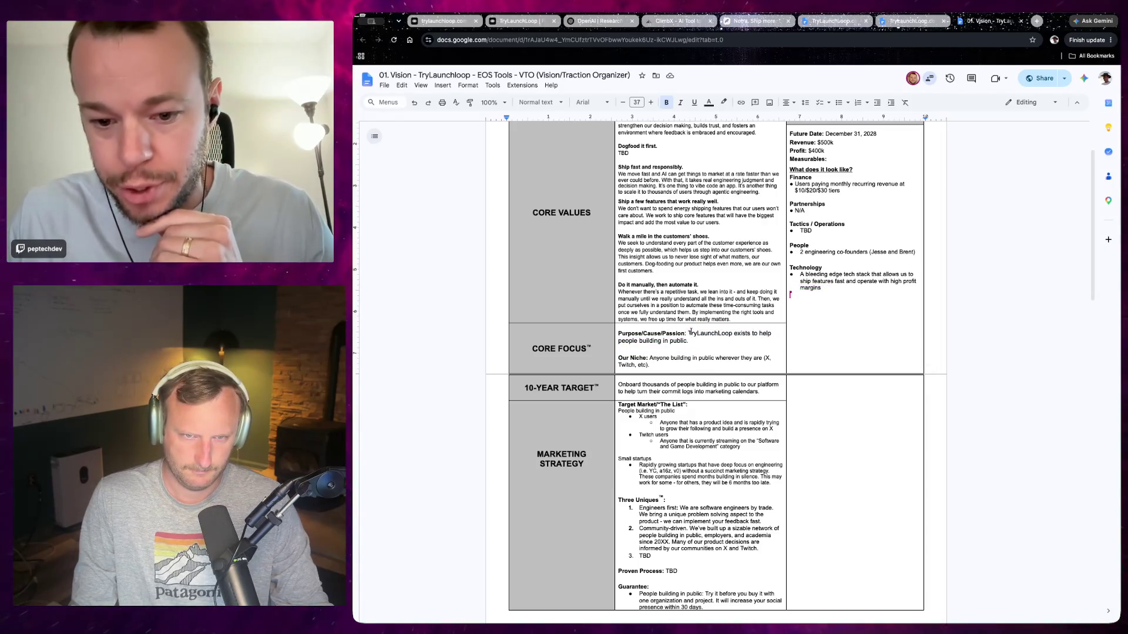
scroll(724, 406, up, 2)
scroll(723, 404, down, 4)
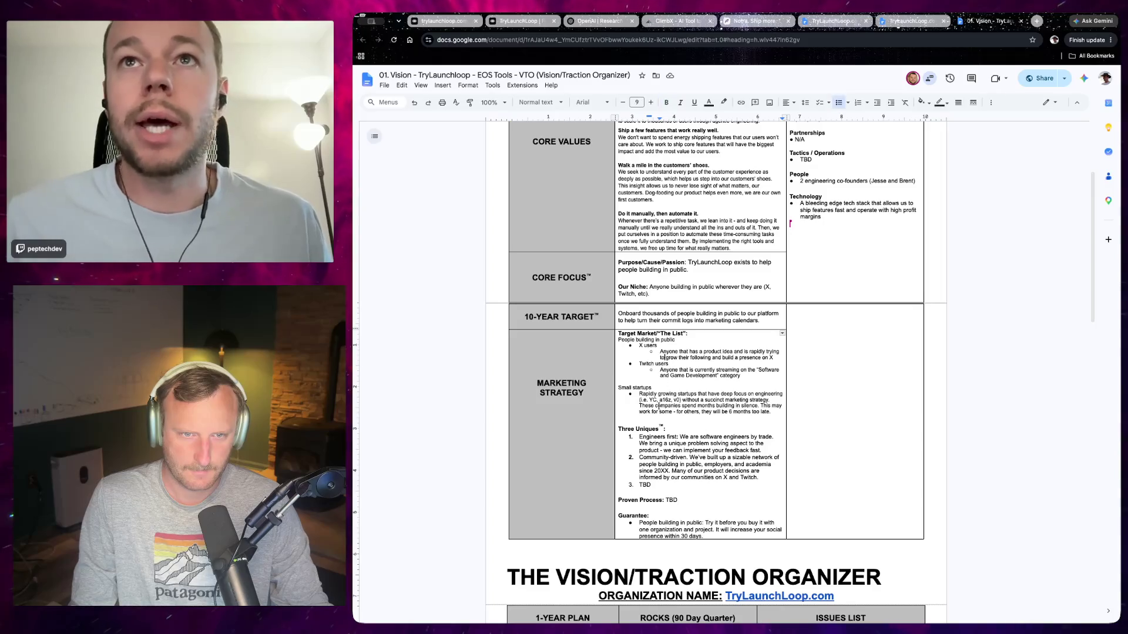
Select the Core Focus purpose statement in the Vision/Traction Organizer.
click(754, 376)
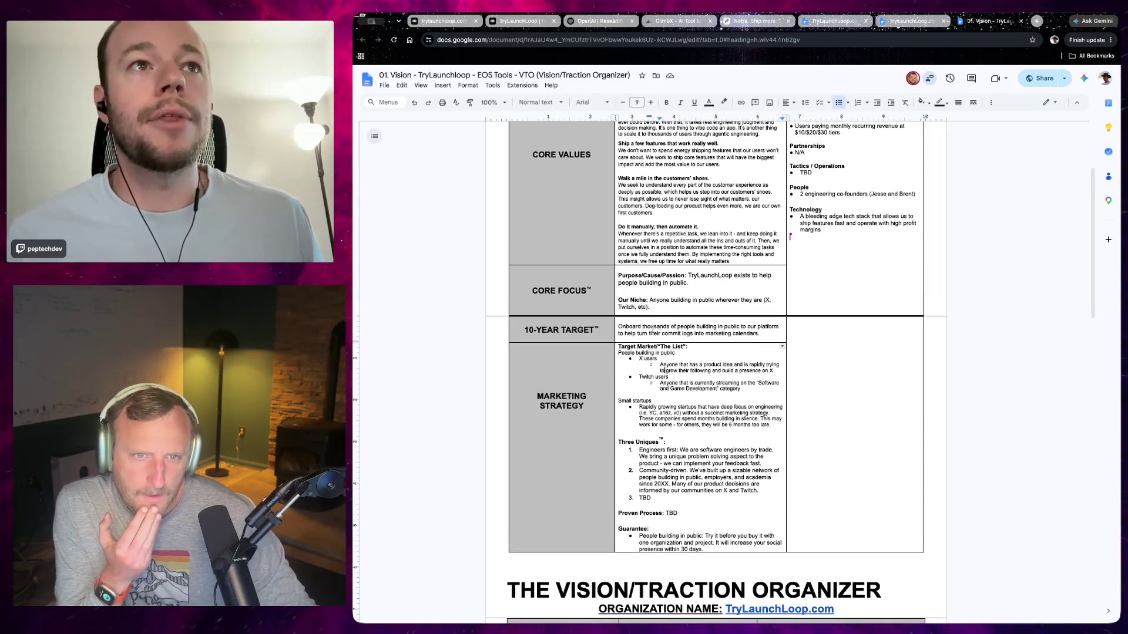
drag(688, 276, 701, 275)
triple_click(696, 276)
click(697, 282)
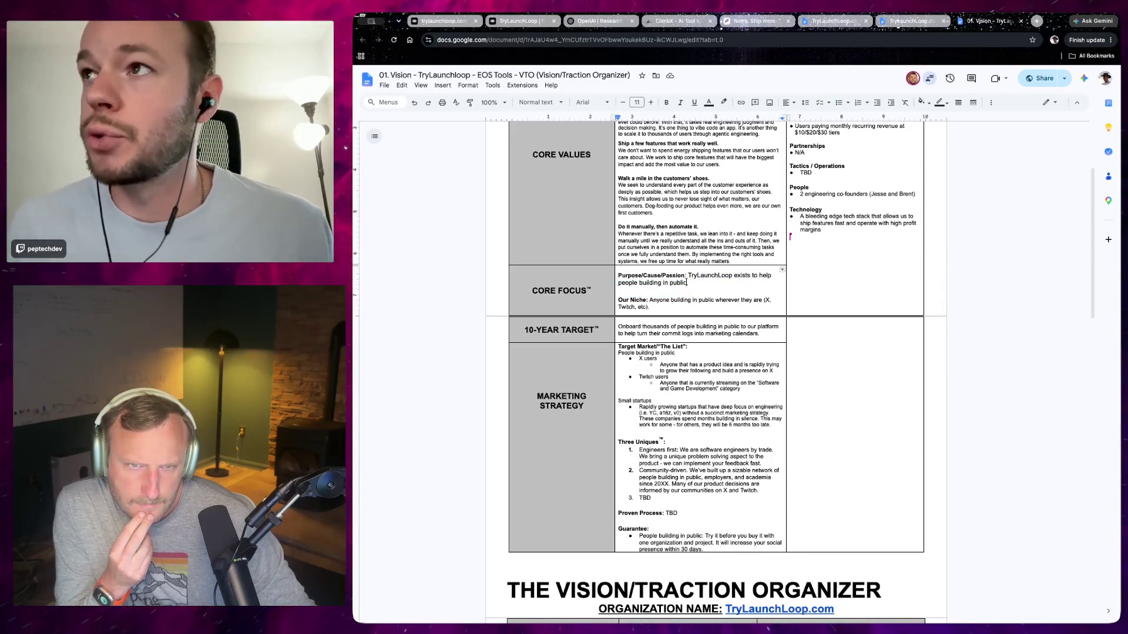
key(shift+Up)
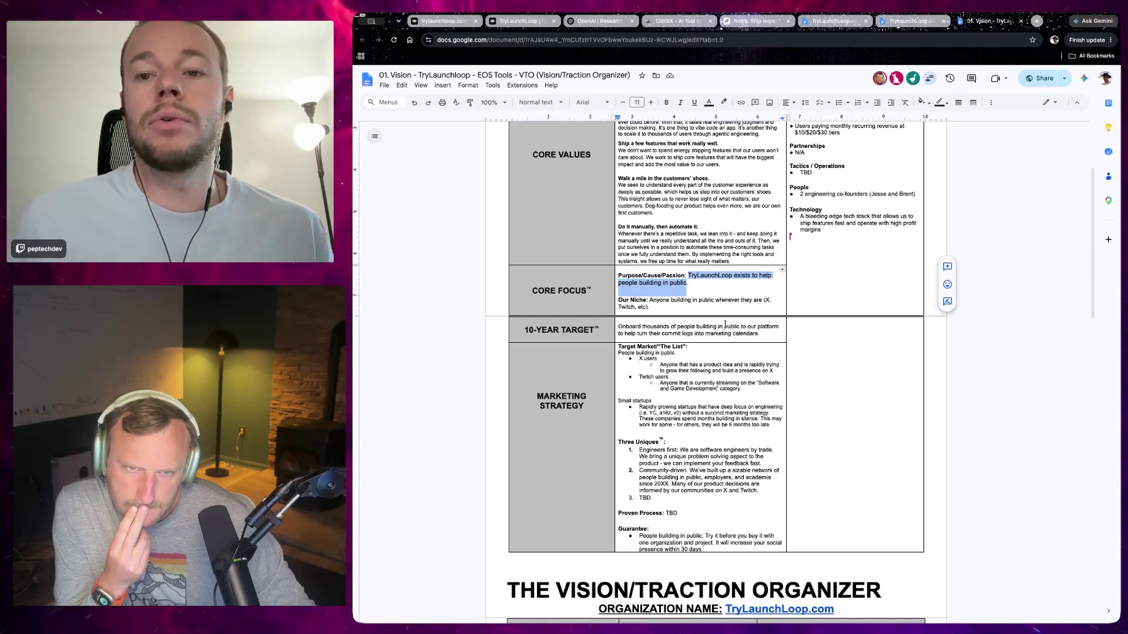
scroll(728, 327, up, 1)
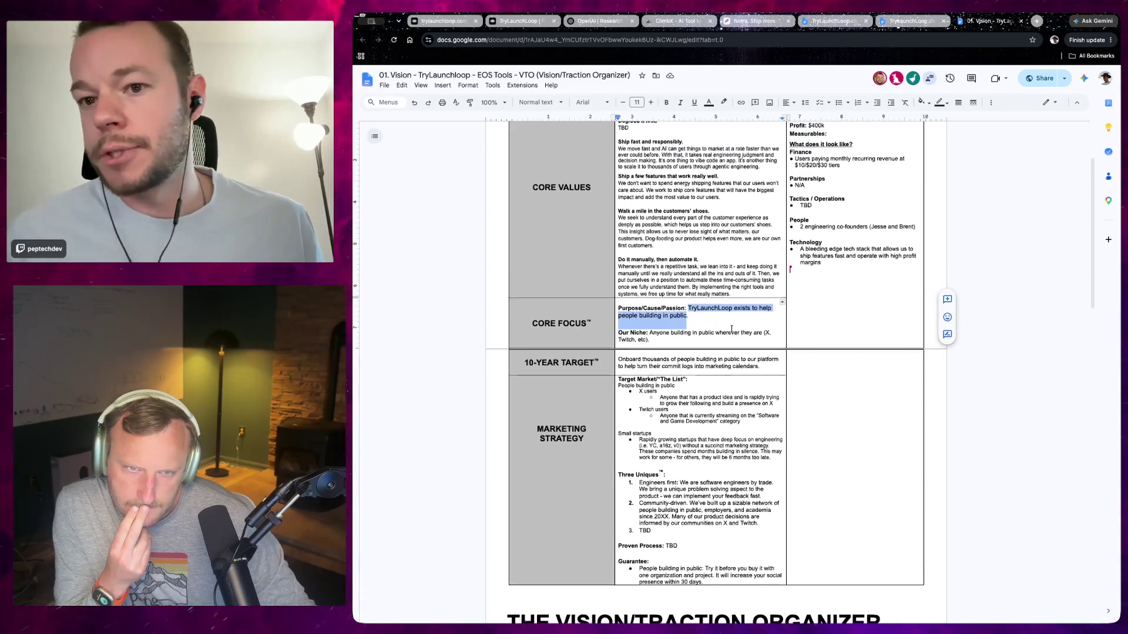
scroll(732, 328, up, 1)
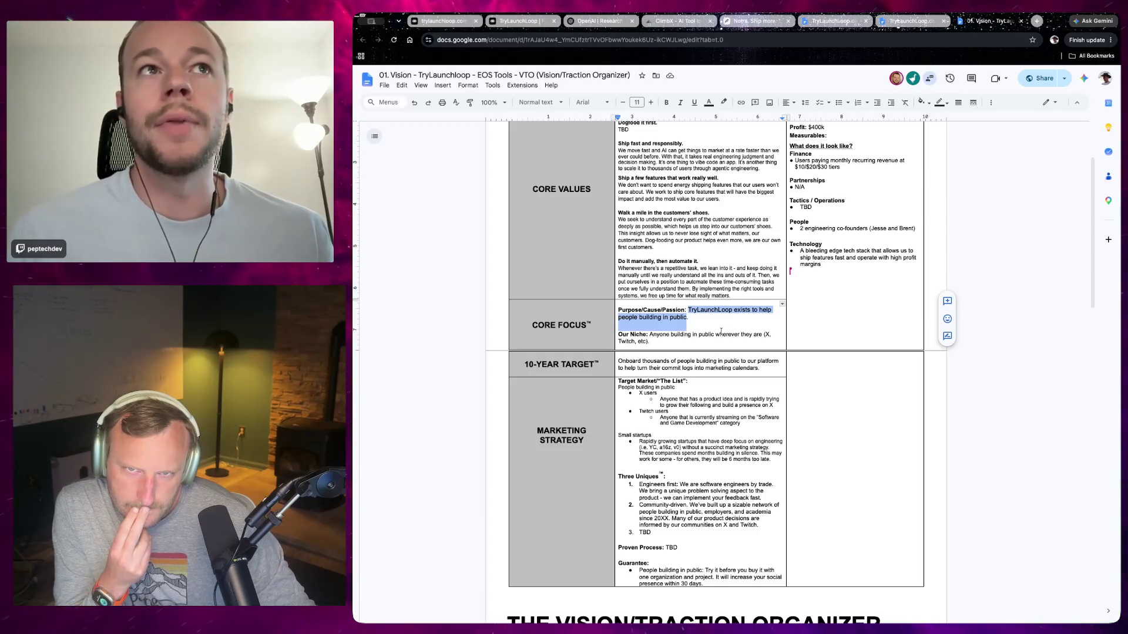
scroll(721, 330, up, 1)
scroll(721, 331, up, 1)
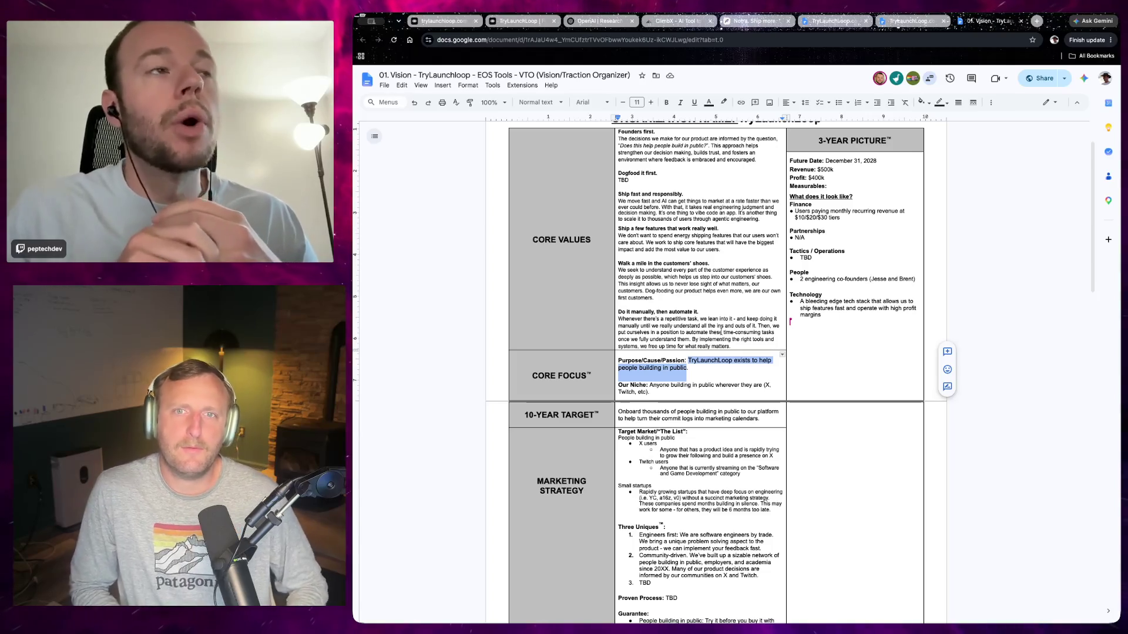
Switch to the Public Backlog document and select its Launch Loop list of steps.
click(913, 22)
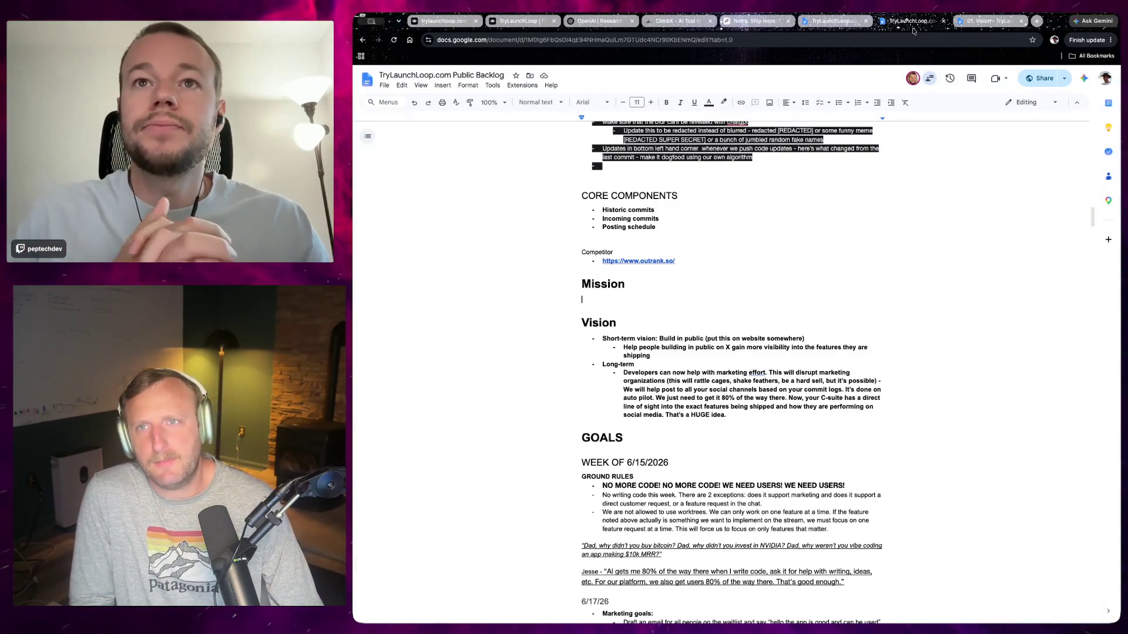
scroll(721, 324, up, 5)
scroll(722, 325, up, 5)
scroll(722, 324, up, 4)
scroll(722, 324, up, 4)
scroll(735, 405, up, 2)
scroll(734, 404, down, 1)
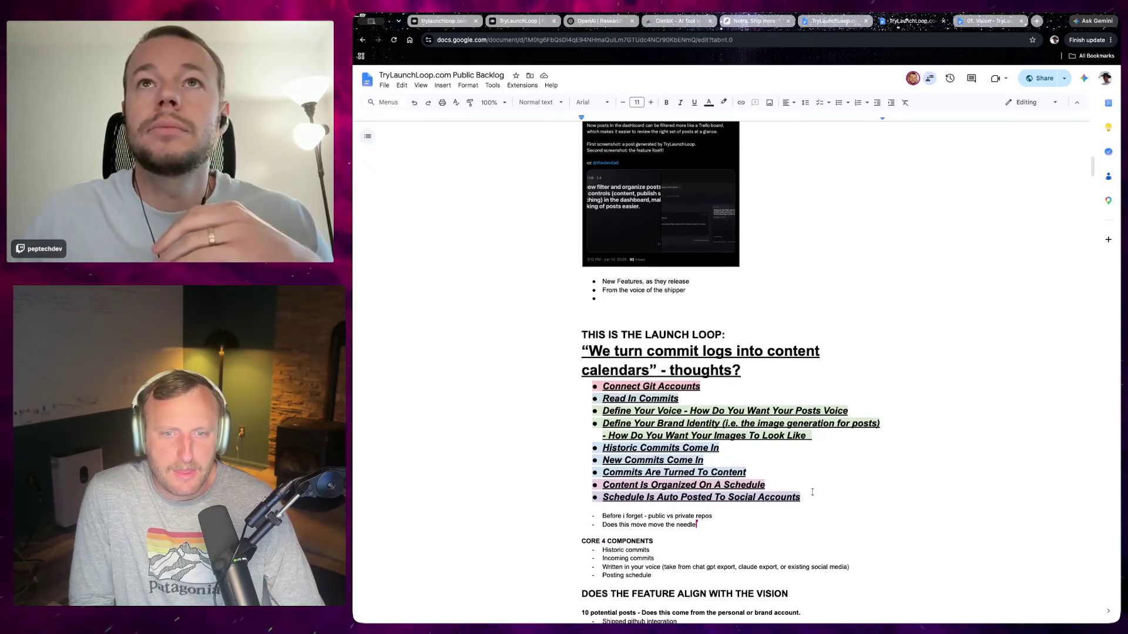
drag(801, 498, 608, 412)
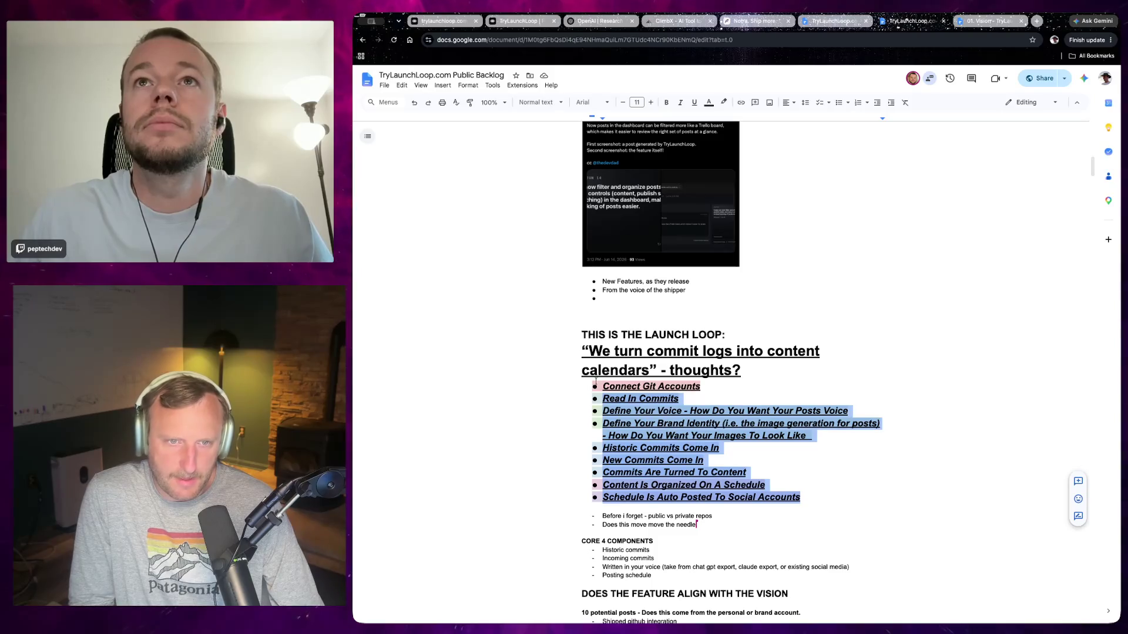
scroll(690, 363, down, 1)
click(689, 360)
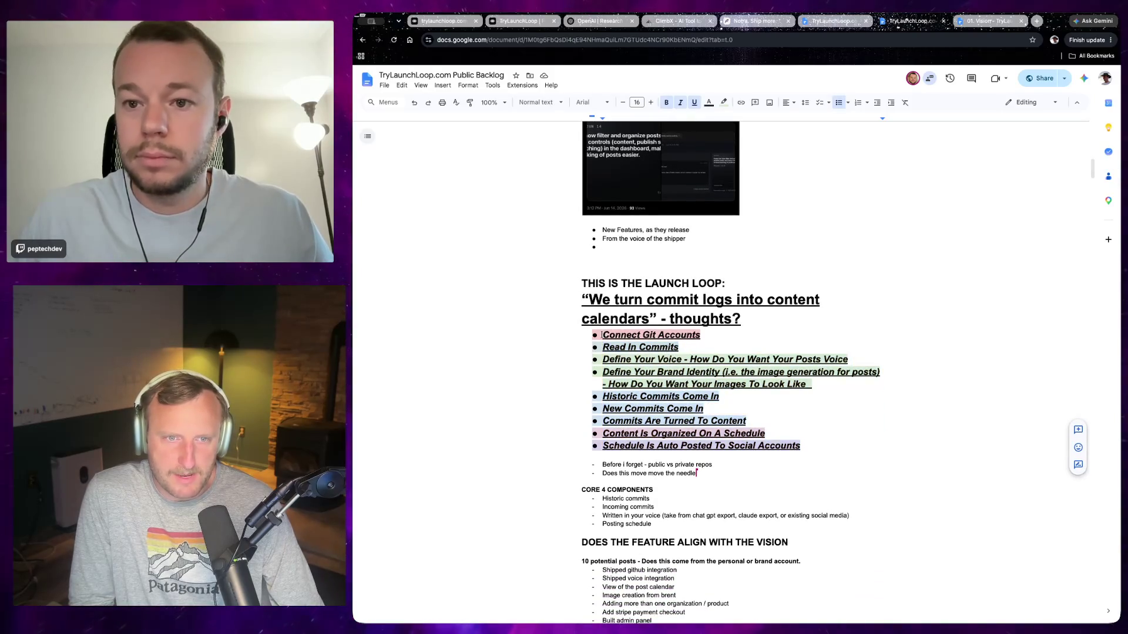
drag(603, 334, 683, 339)
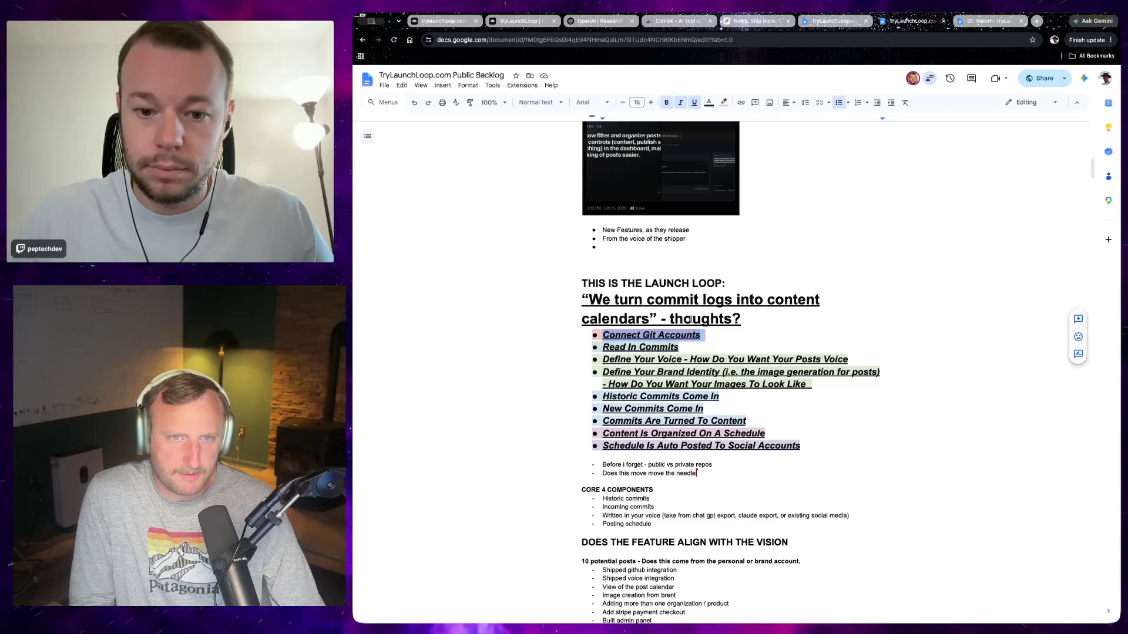
drag(645, 283, 716, 284)
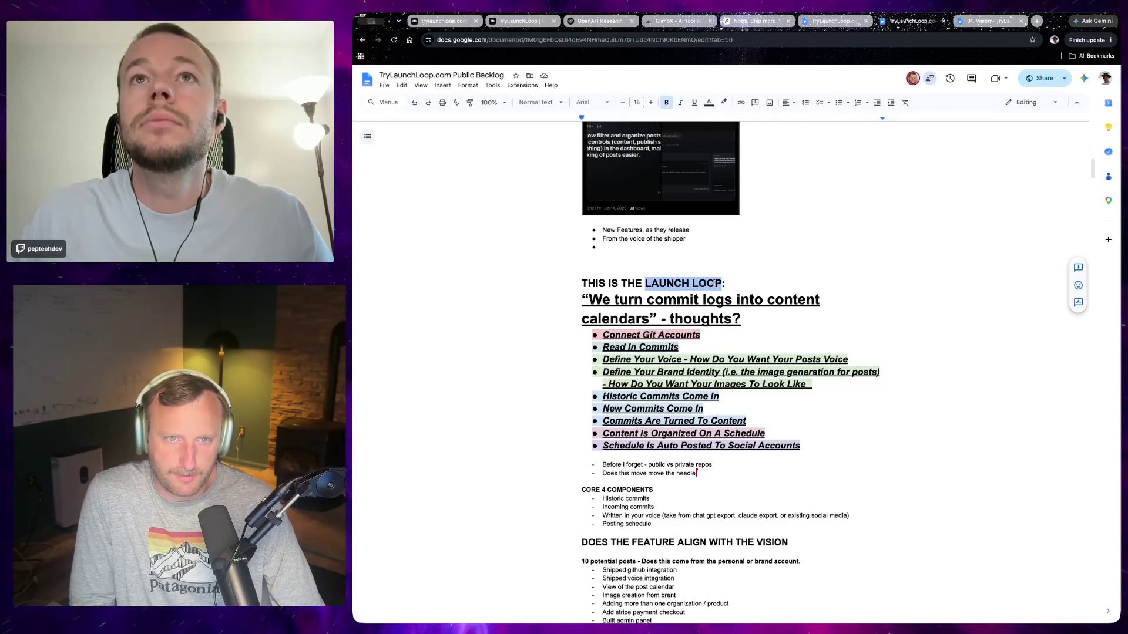
mouse_move(603, 335)
mouse_down()
mouse_move(828, 445)
mouse_move(573, 335)
mouse_move(798, 453)
mouse_up()
click(814, 445)
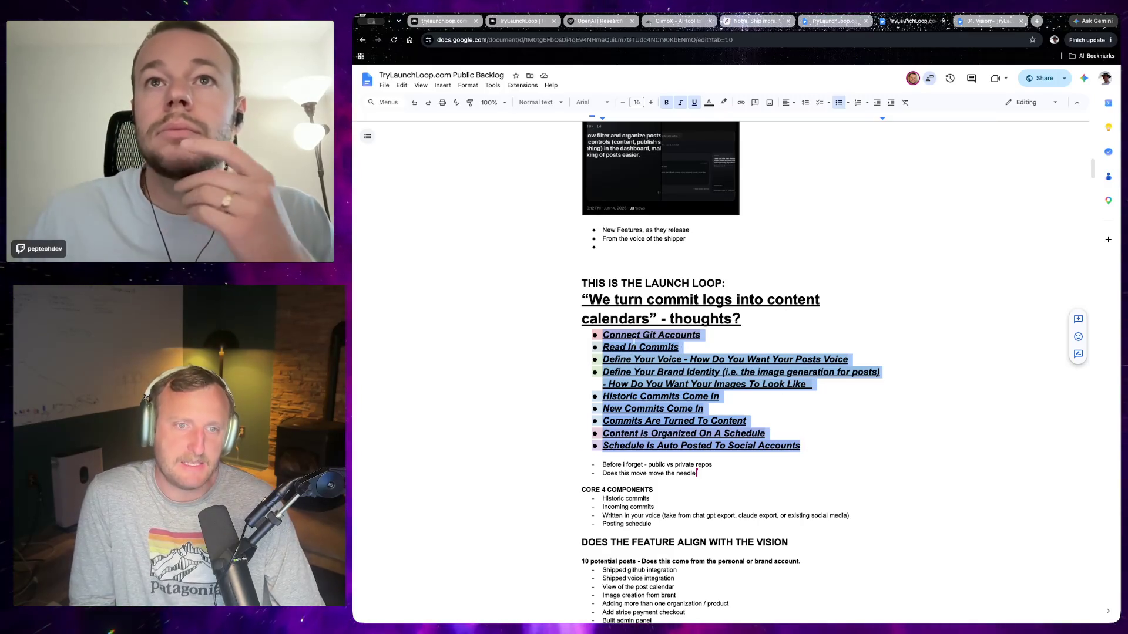
click(617, 335)
mouse_move(602, 335)
mouse_down()
mouse_move(793, 444)
mouse_move(602, 334)
mouse_up()
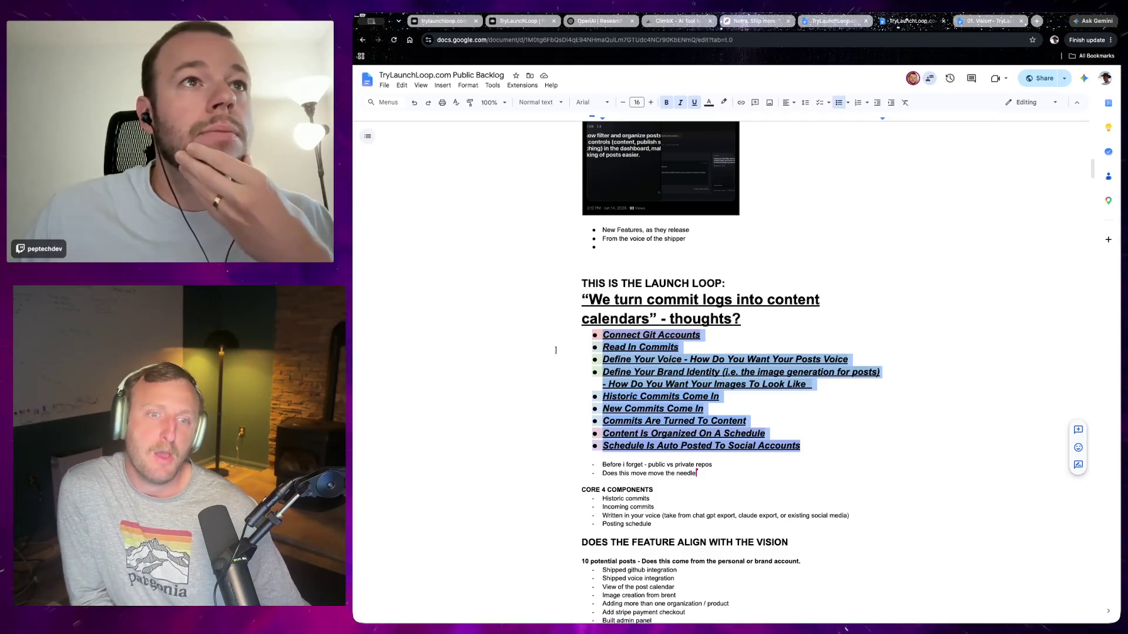
click(605, 336)
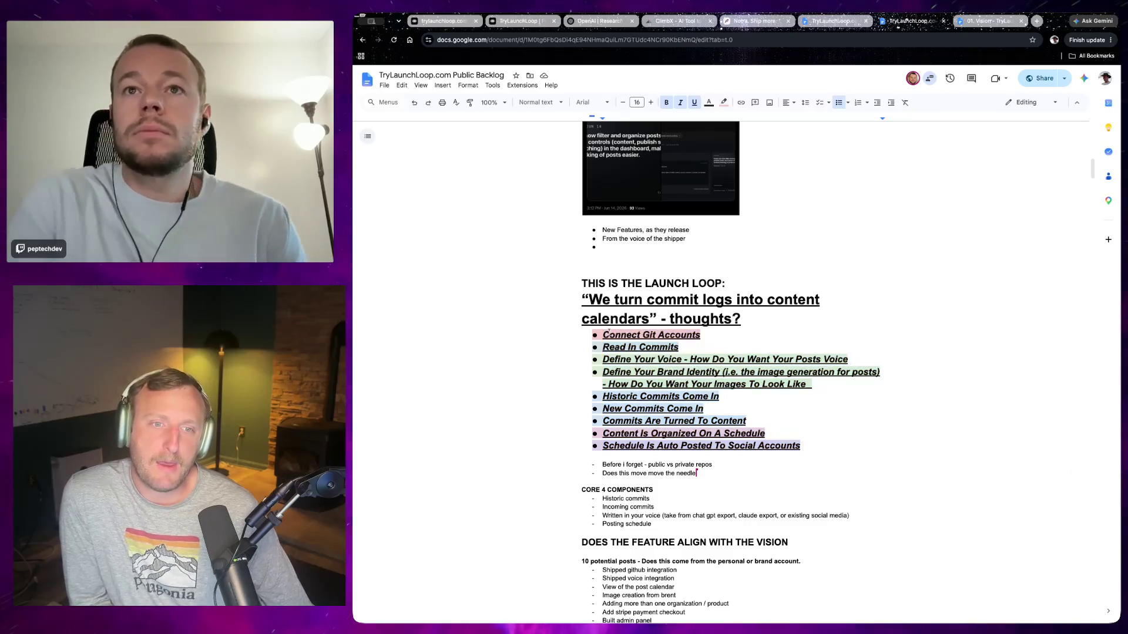
mouse_move(605, 336)
mouse_down()
mouse_move(797, 444)
mouse_move(595, 336)
mouse_up()
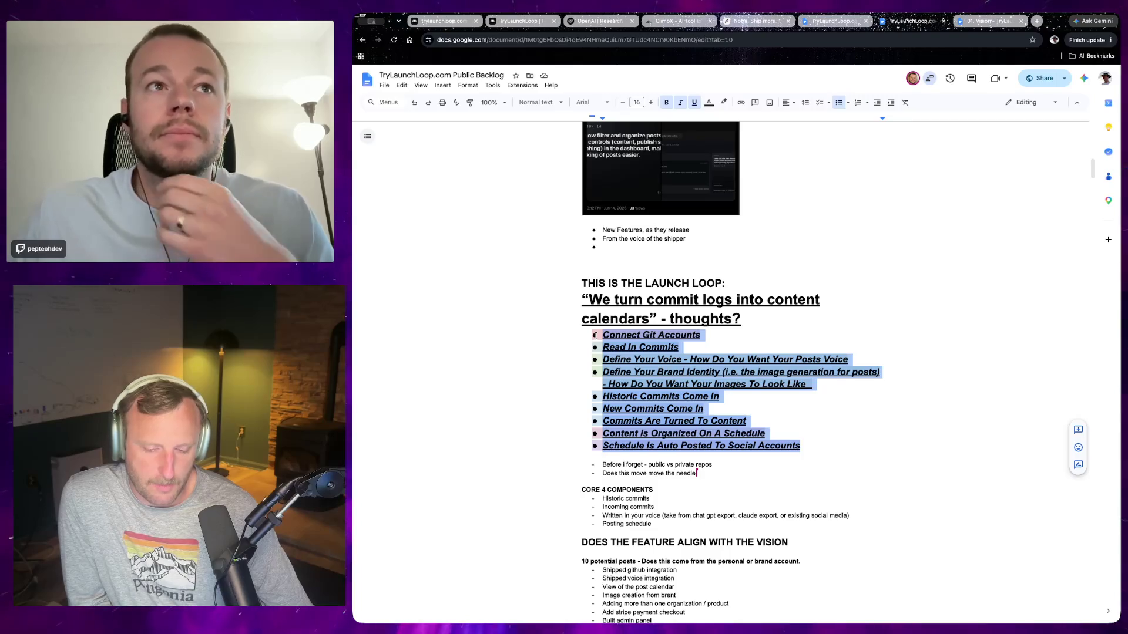
click(592, 335)
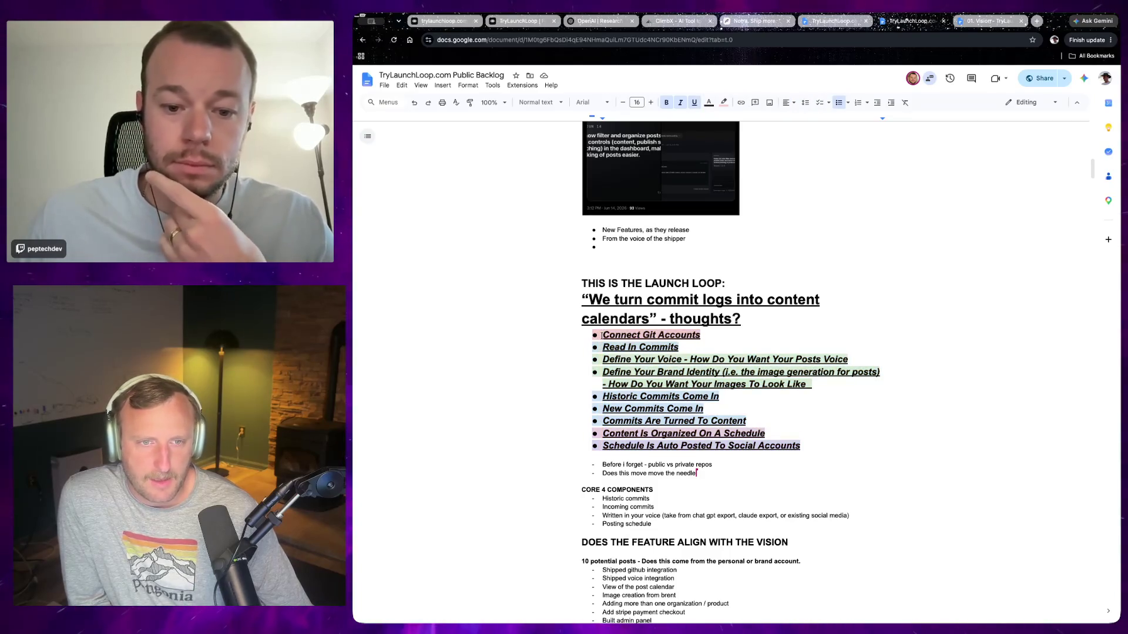
drag(593, 335, 797, 443)
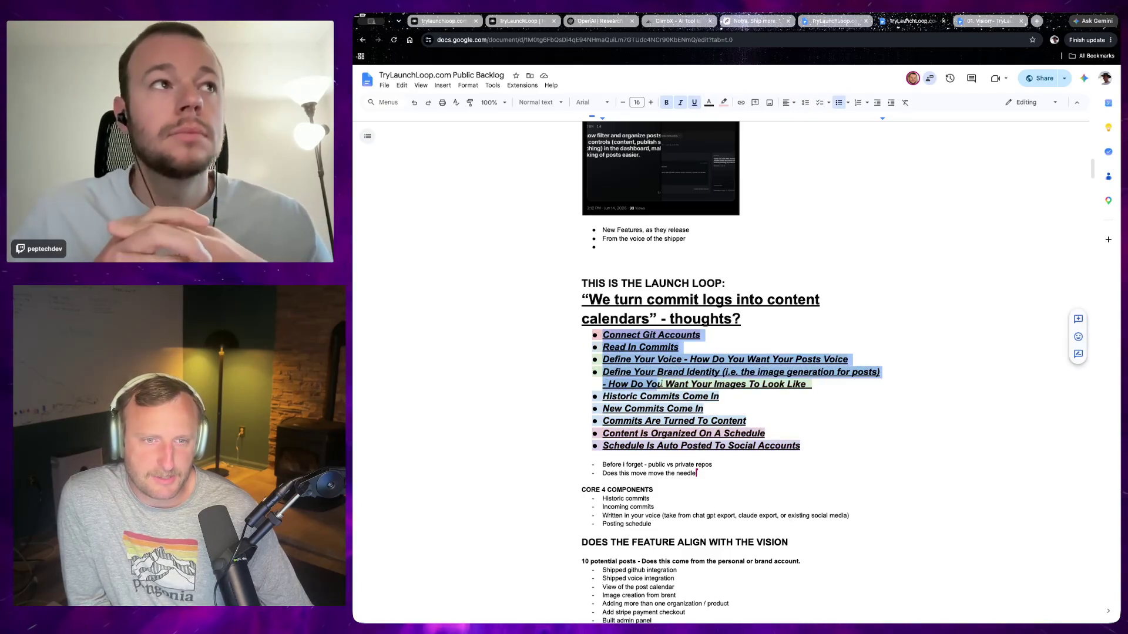
click(800, 446)
mouse_move(800, 446)
mouse_down()
mouse_move(617, 391)
mouse_move(594, 333)
mouse_move(564, 346)
mouse_up()
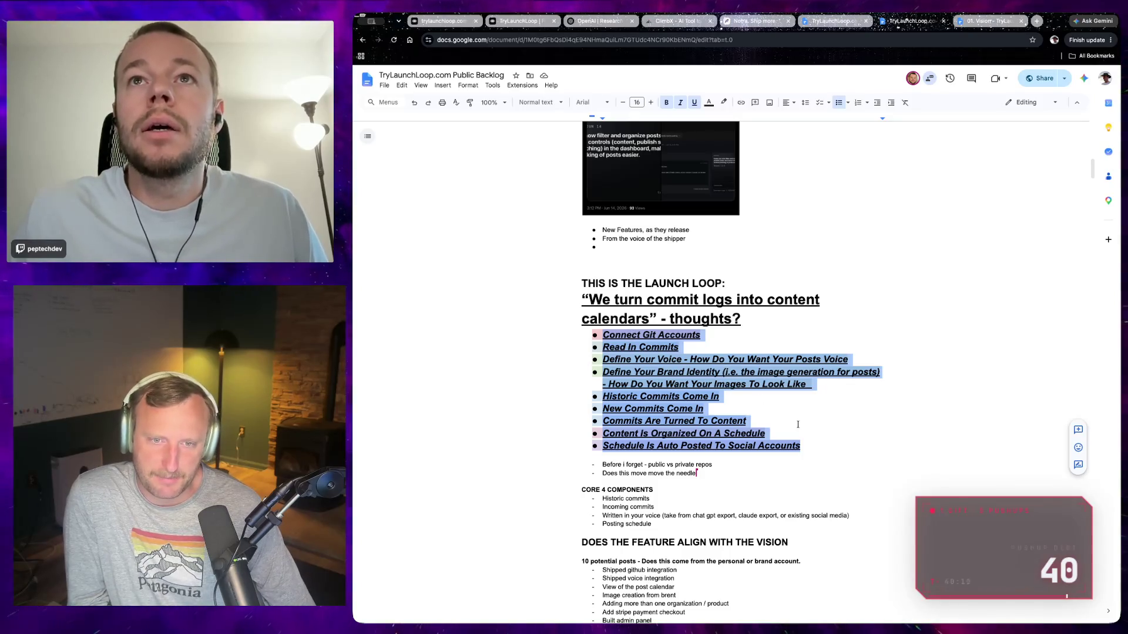
Clear the list selection and switch to the Vision/Traction Organizer document.
click(599, 334)
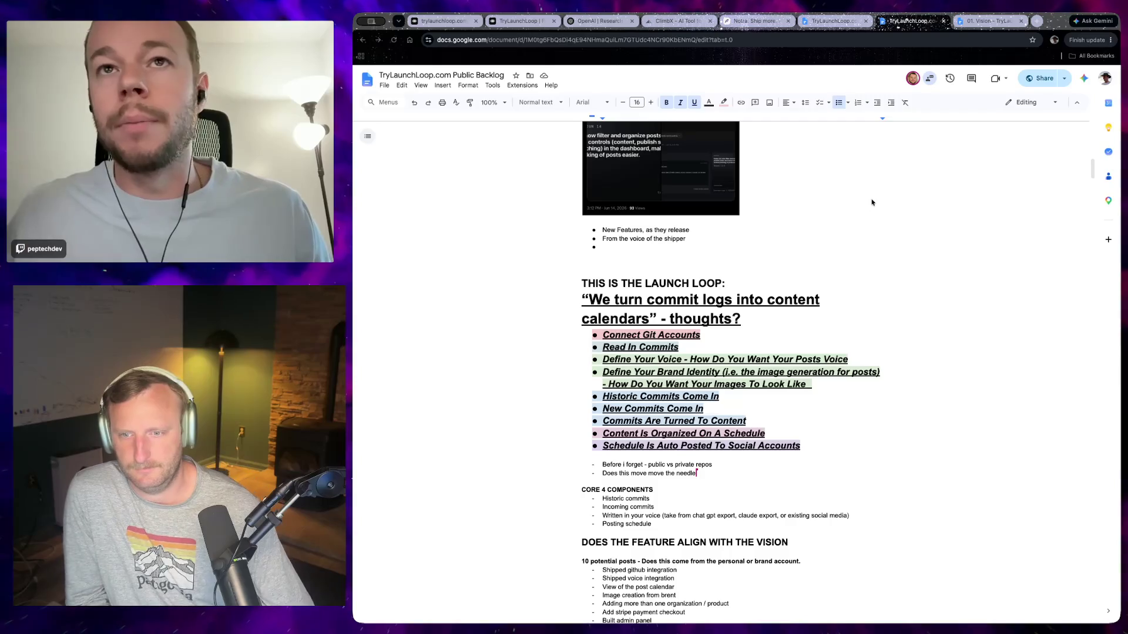
key(ctrl+Tab)
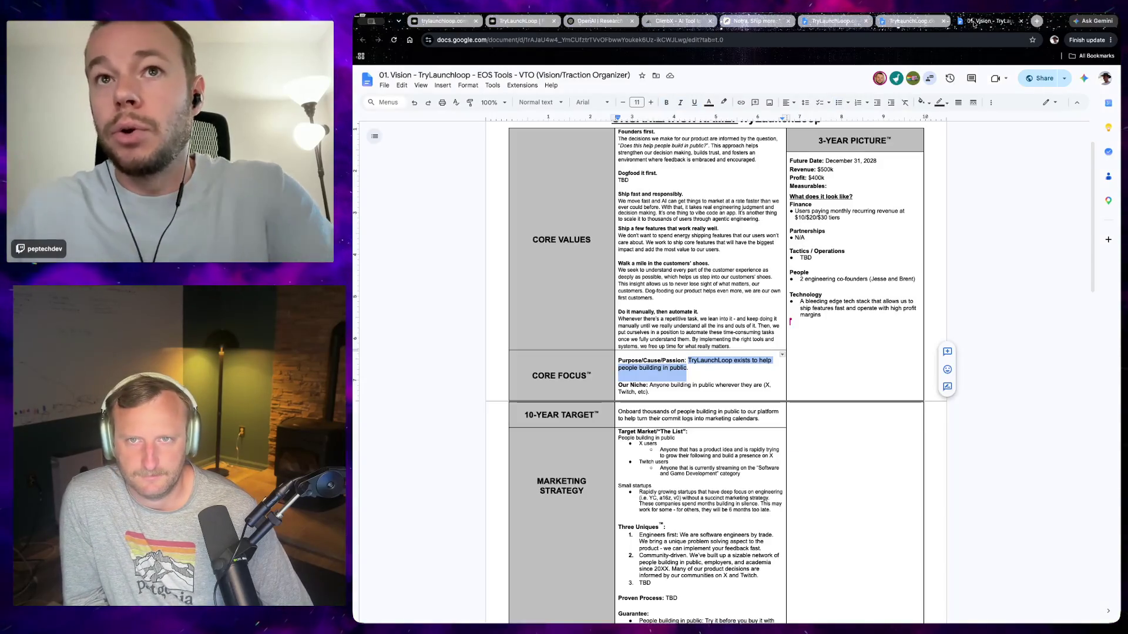
mouse_move(946, 369)
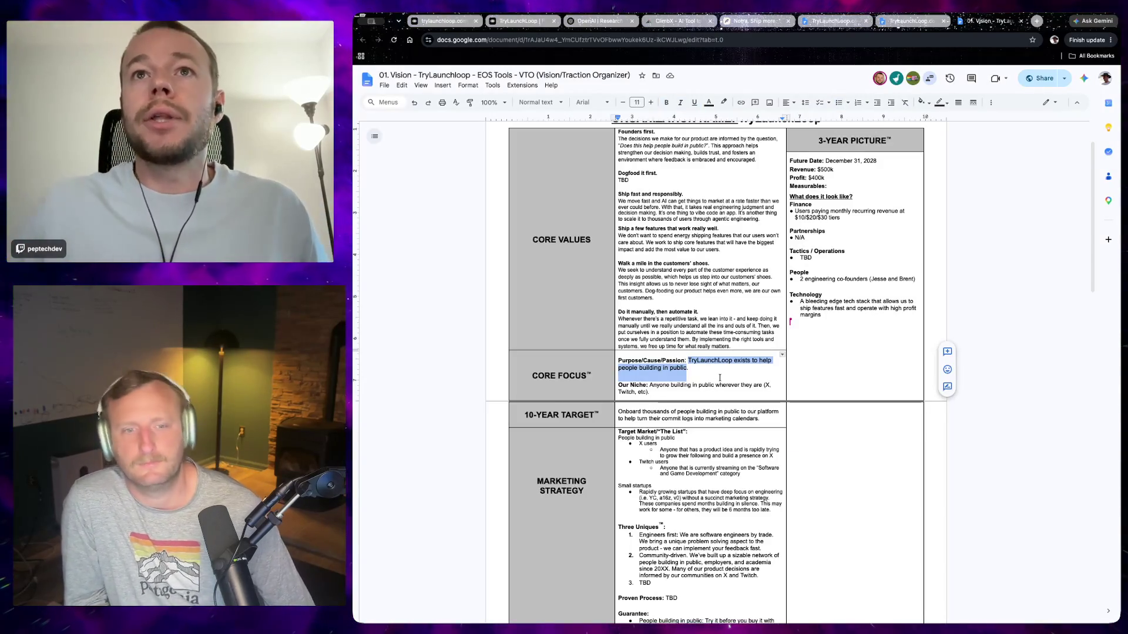
scroll(722, 434, down, 1)
click(730, 401)
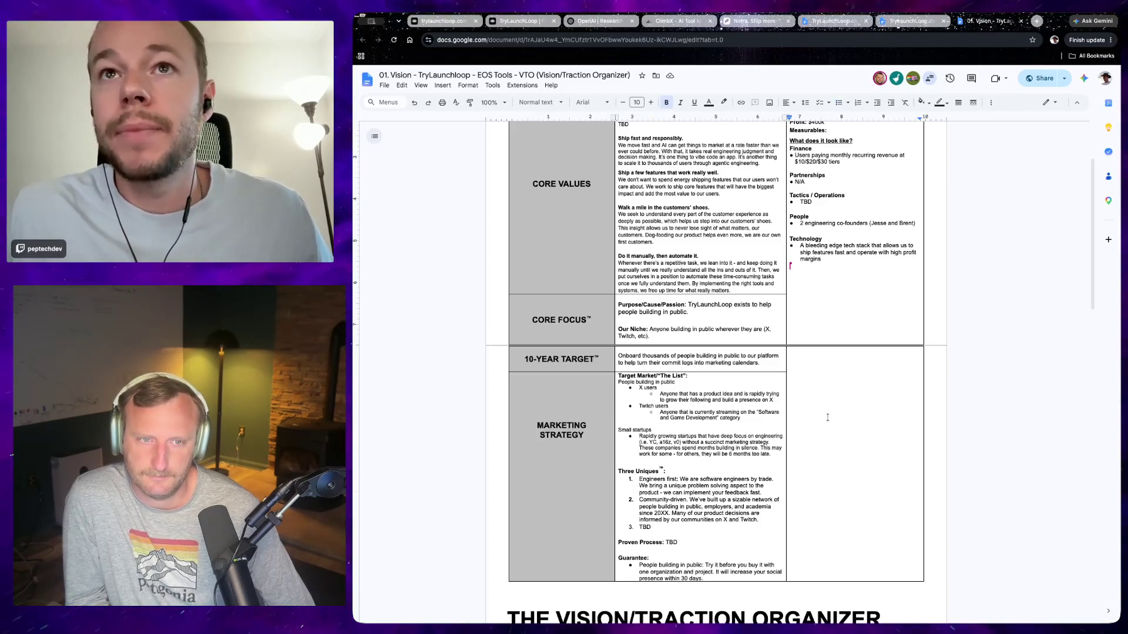
scroll(822, 413, up, 1)
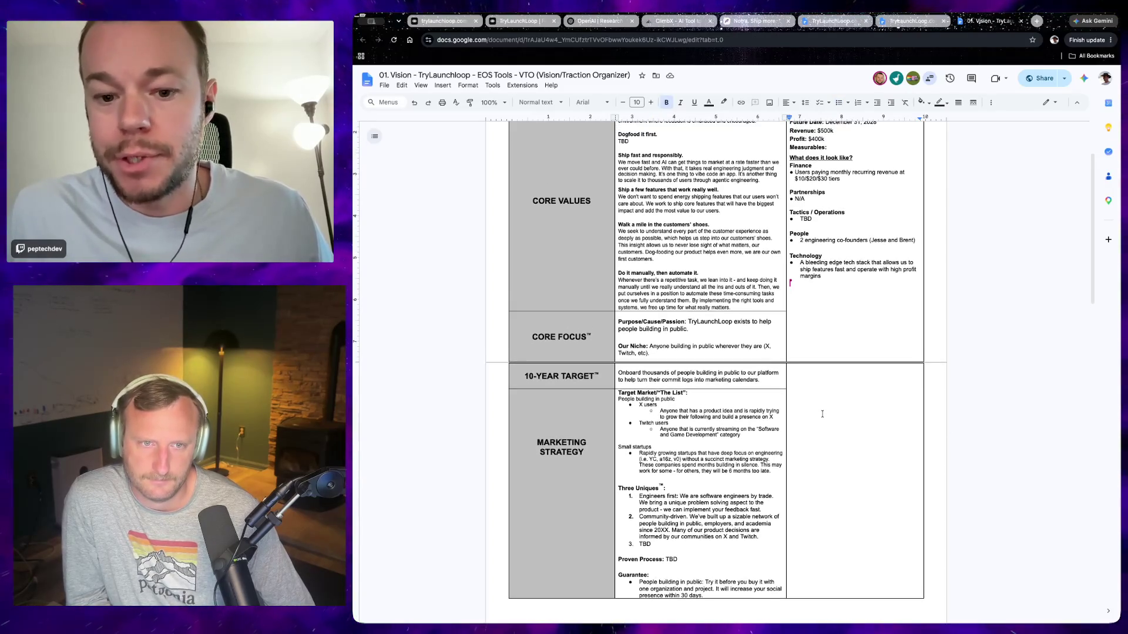
scroll(732, 396, up, 1)
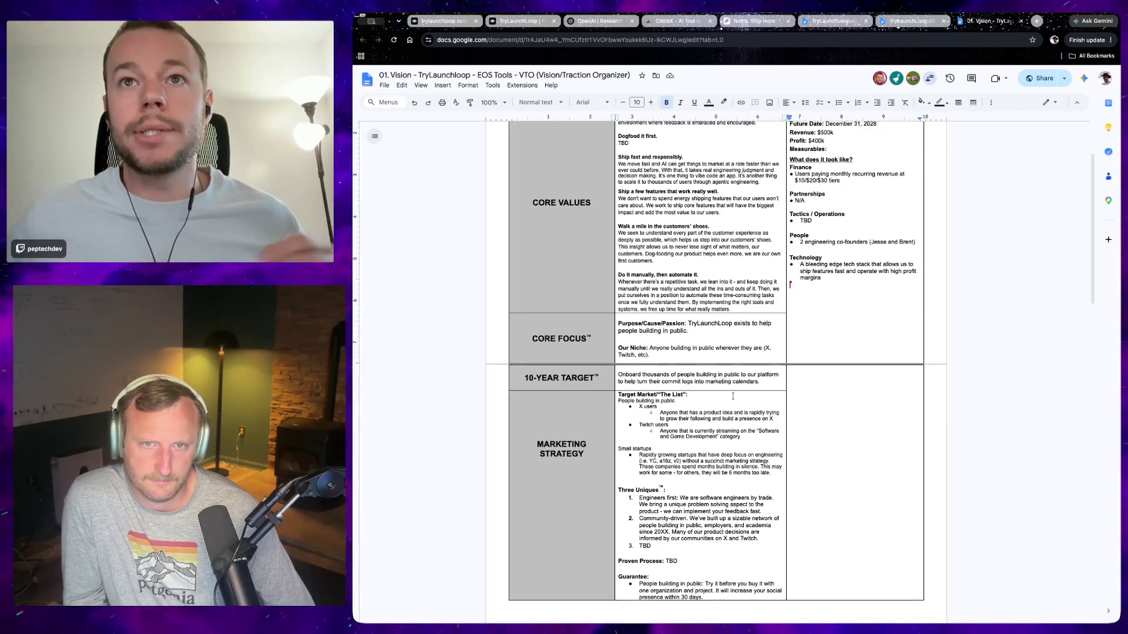
scroll(732, 395, up, 2)
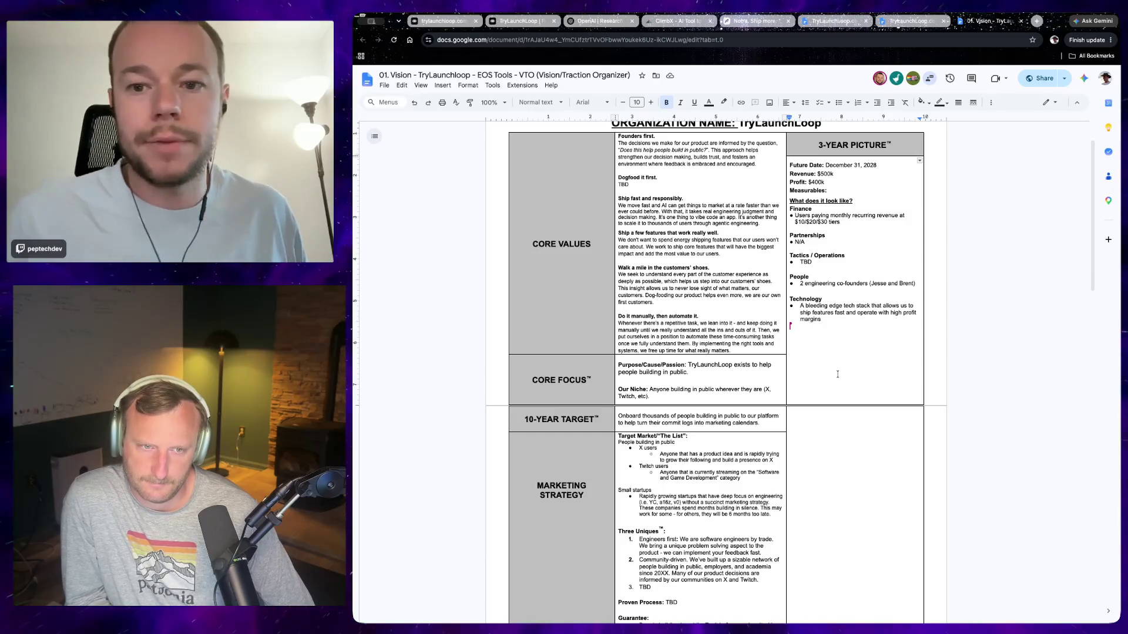
scroll(837, 373, up, 1)
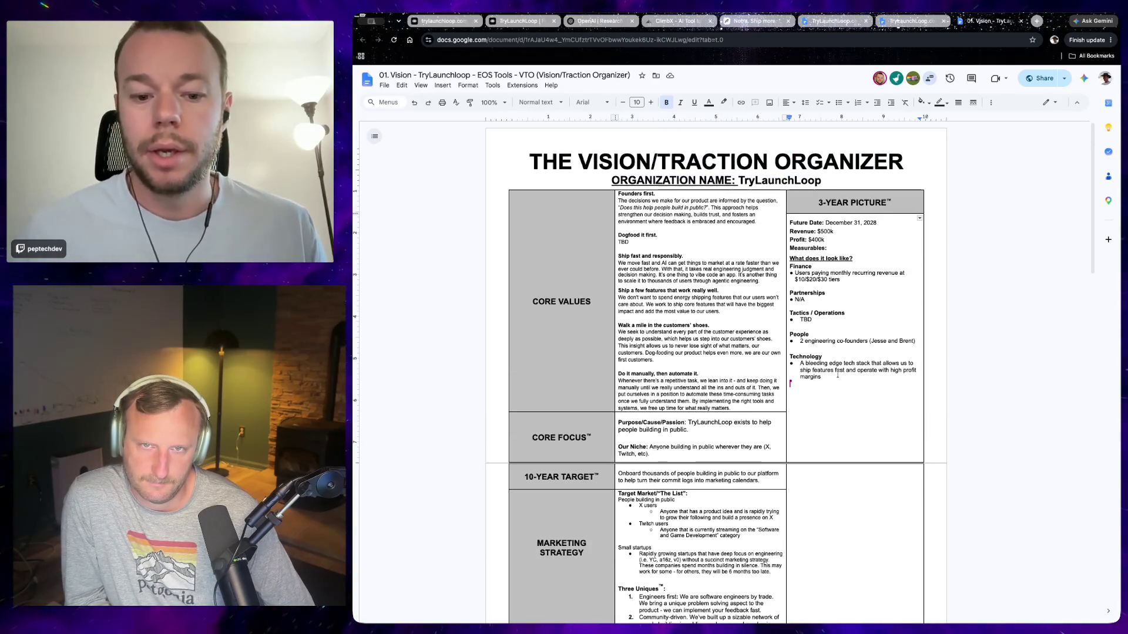
scroll(837, 376, down, 1)
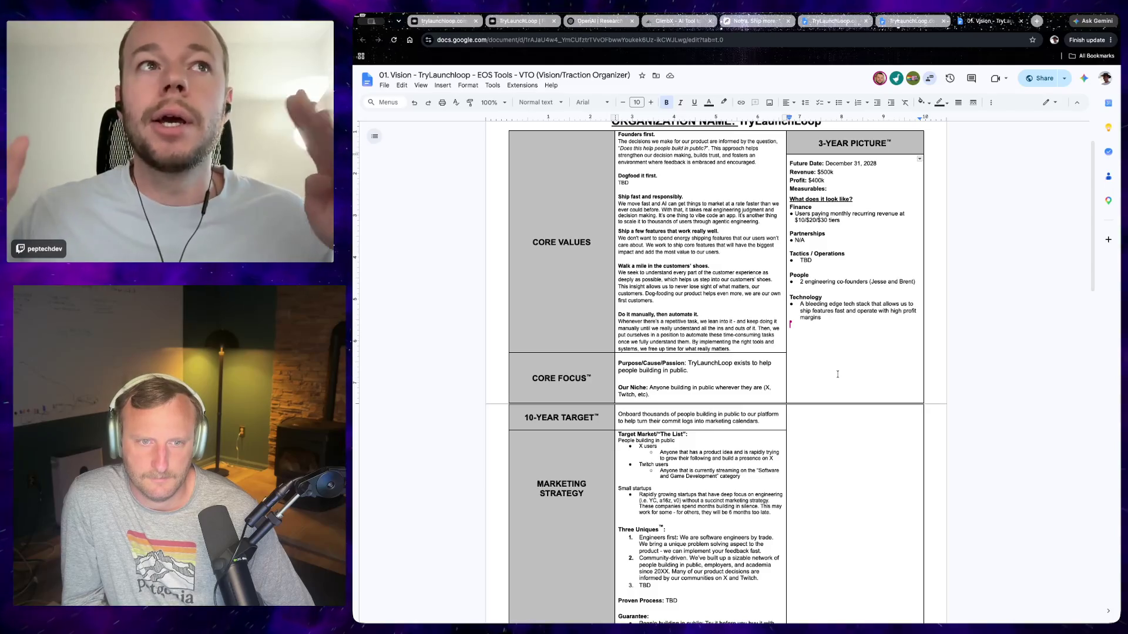
drag(688, 364, 689, 371)
click(696, 370)
click(690, 374)
click(697, 376)
click(688, 372)
click(690, 370)
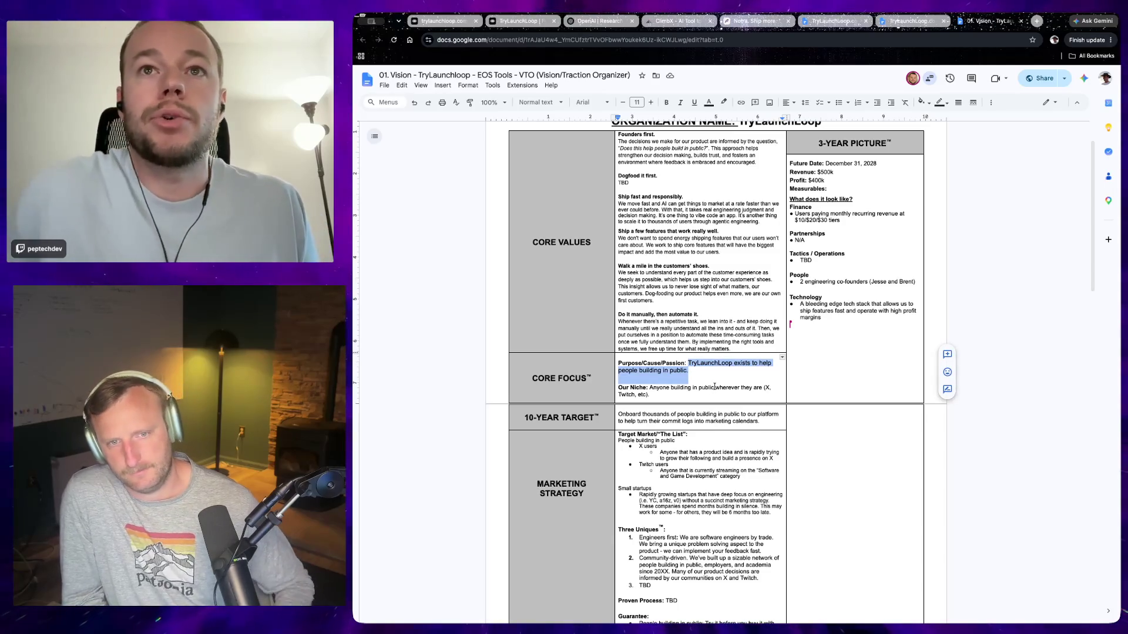
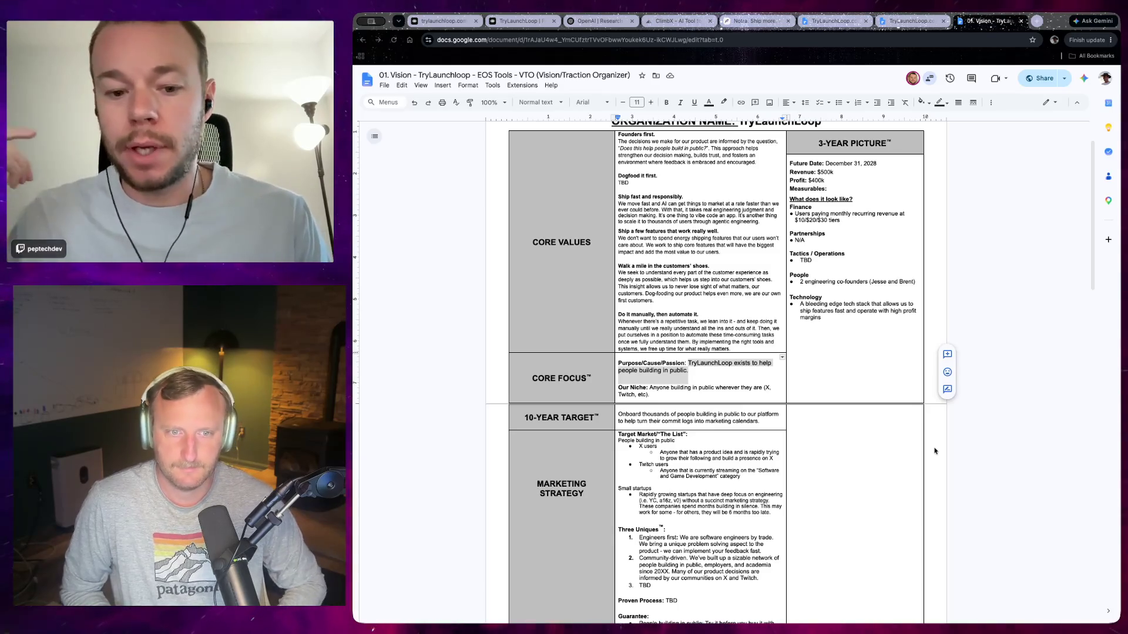
scroll(935, 451, down, 10)
scroll(872, 432, down, 10)
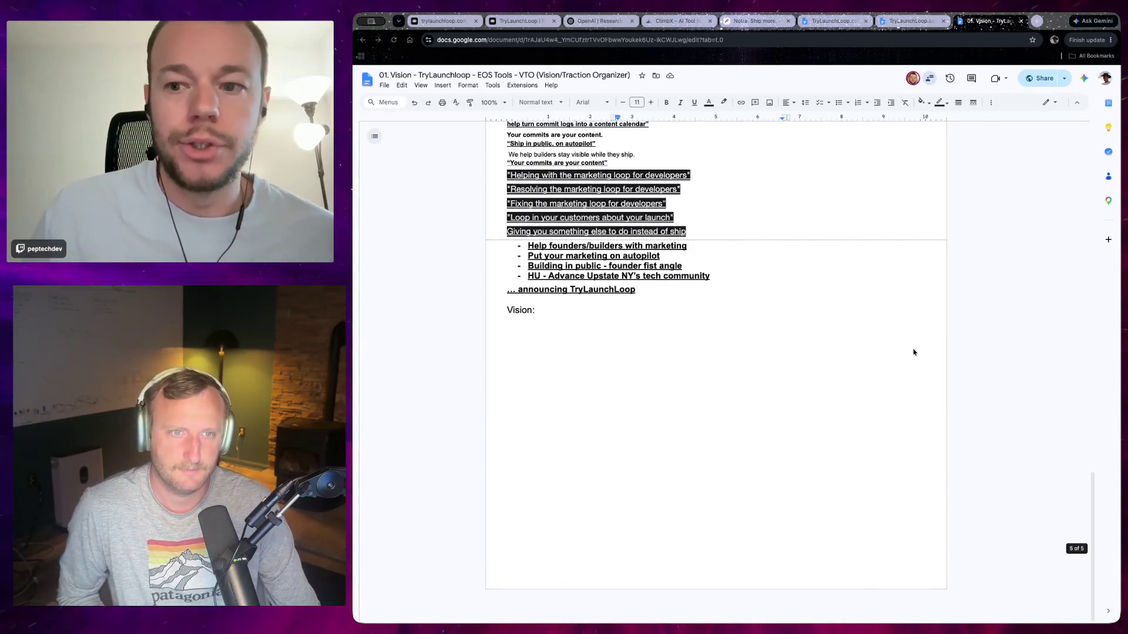
scroll(914, 352, up, 3)
scroll(846, 366, up, 1)
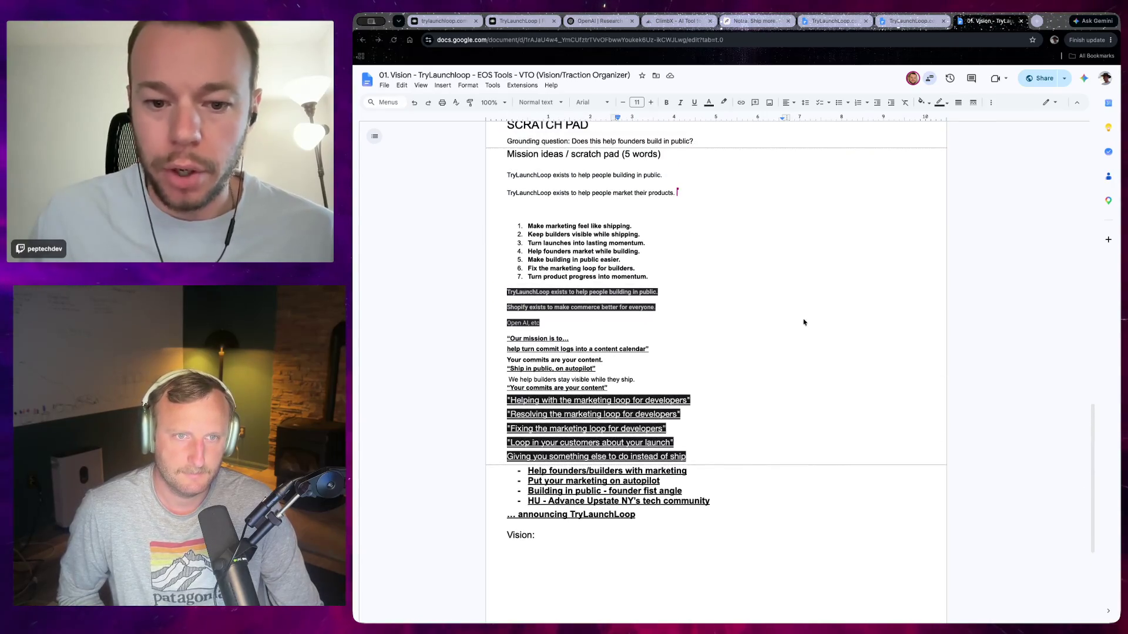
scroll(804, 322, up, 2)
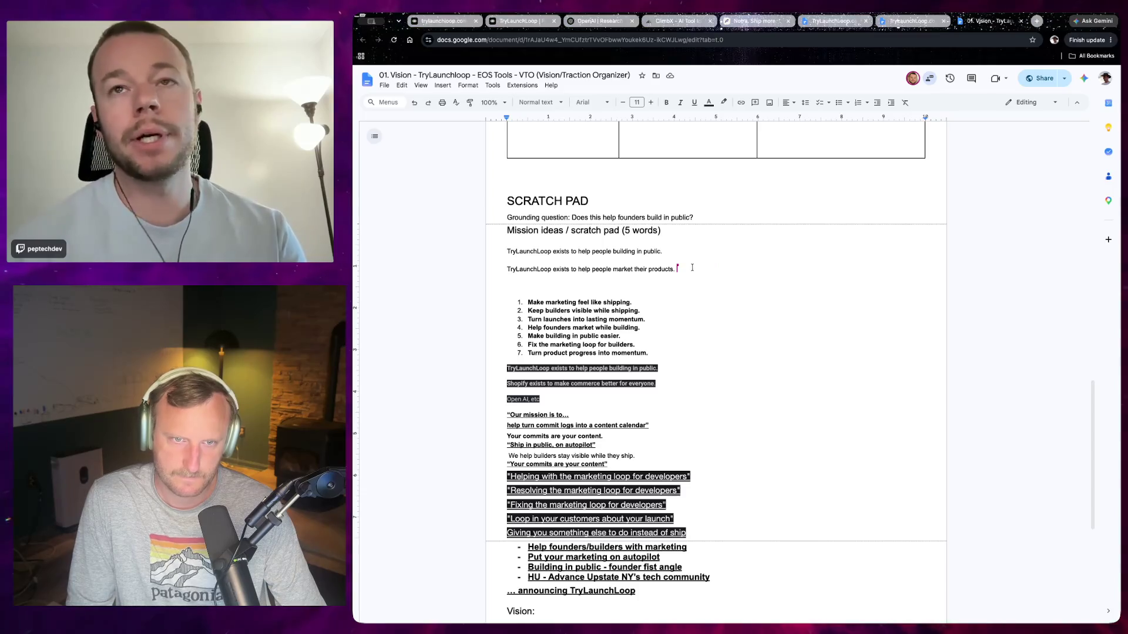
Paste the copied marketing-loop phrase on its own line below the existing mission ideas.
key(Return)
key(Return)
key(BackSpace)
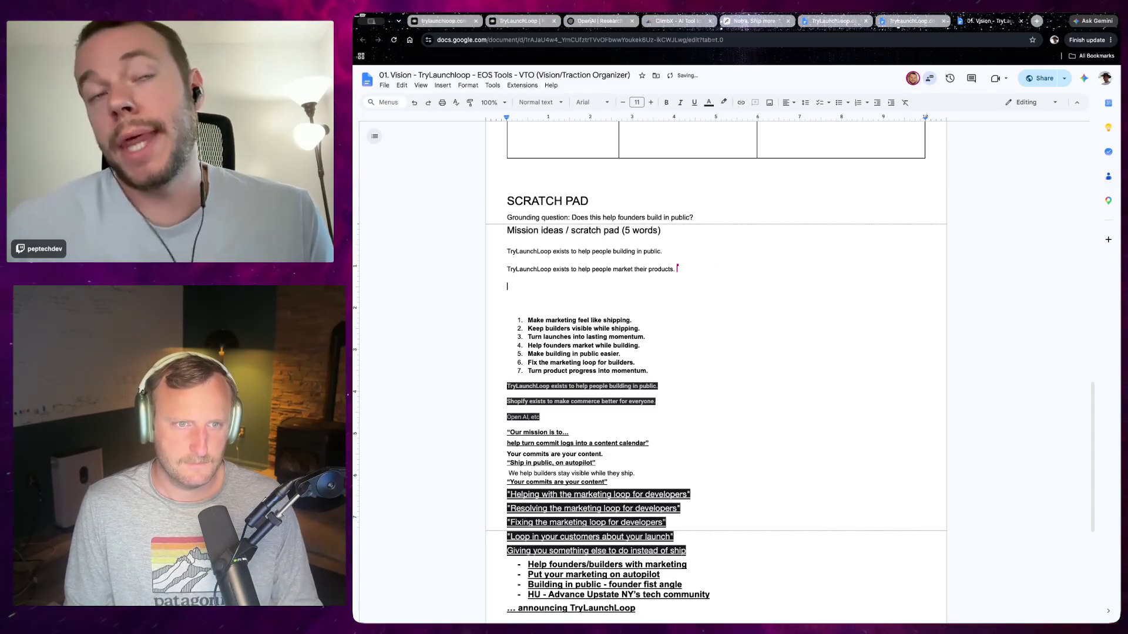
right_click(522, 292)
click(573, 341)
key(Return)
key(Return)
key(BackSpace)
key(Up)
key(Return)
key(Down)
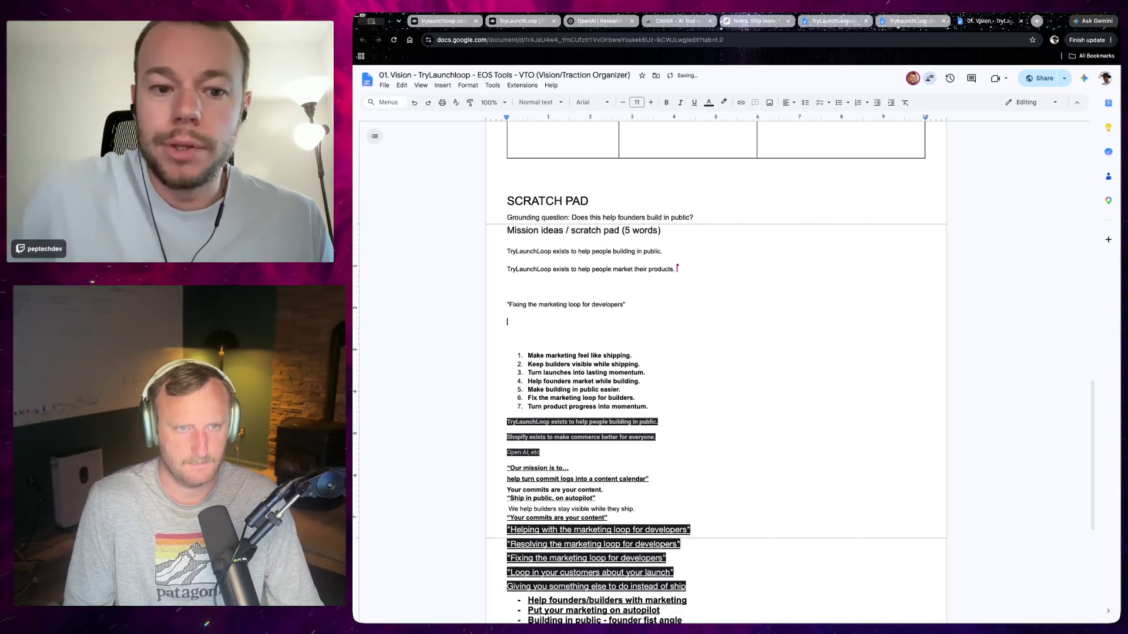
key(Return)
Remove the quote marks surrounding the pasted phrase.
key(Down)
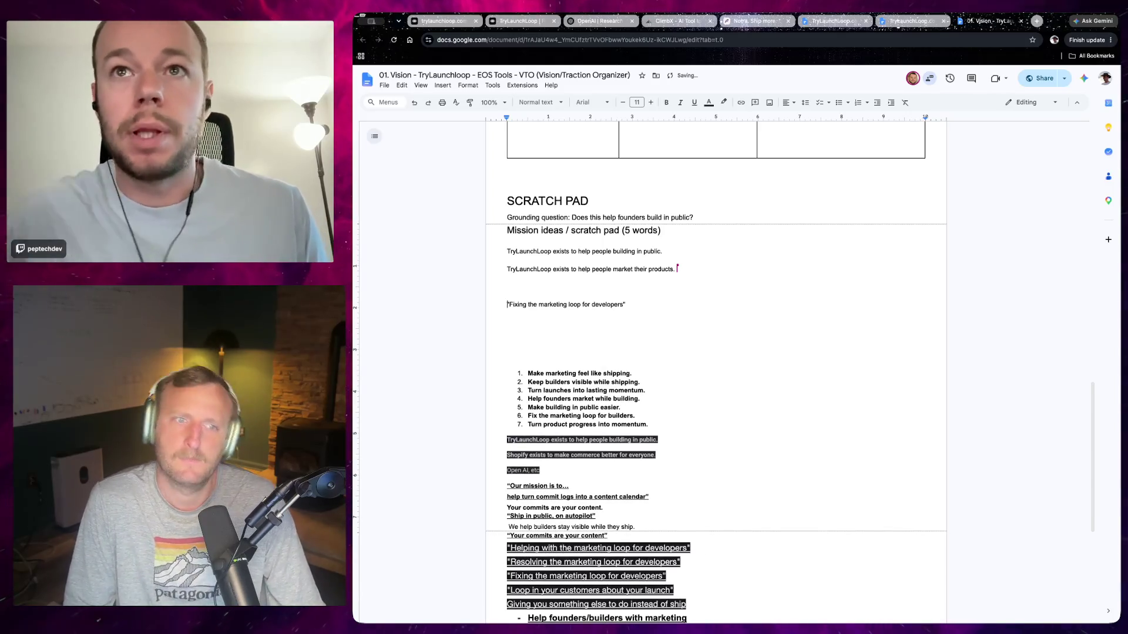
key(Up)
key(Right)
key(BackSpace)
key(End)
key(BackSpace)
key(Up)
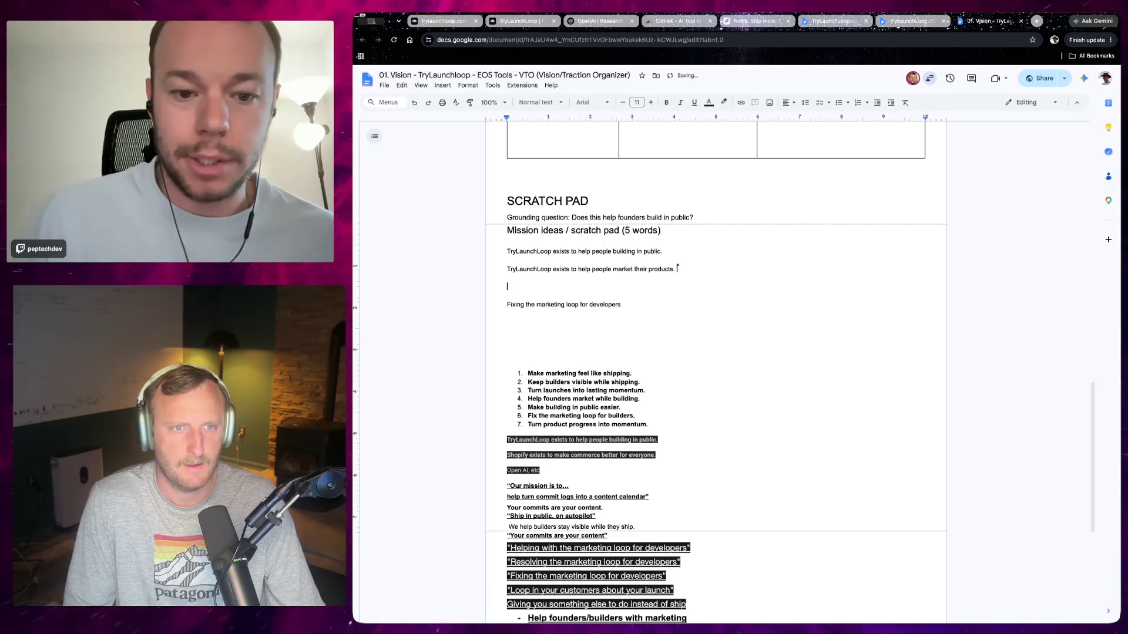
Reword the line to 'TryLauchLoop fixes the marketing loop for developers'.
key(Down)
text(Try)
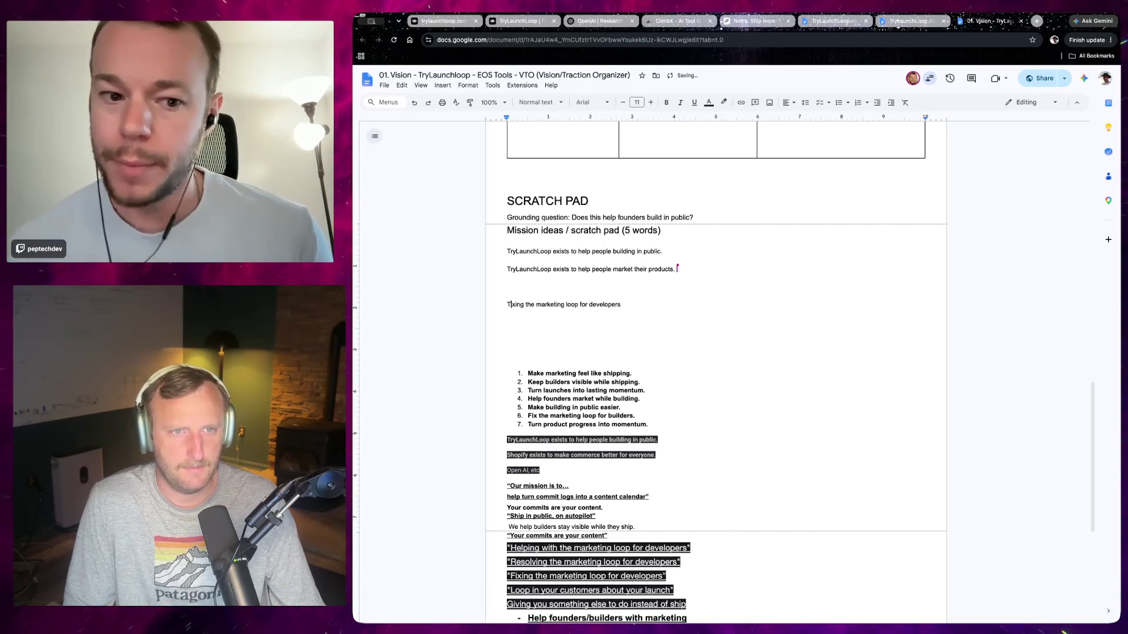
text(Lau)
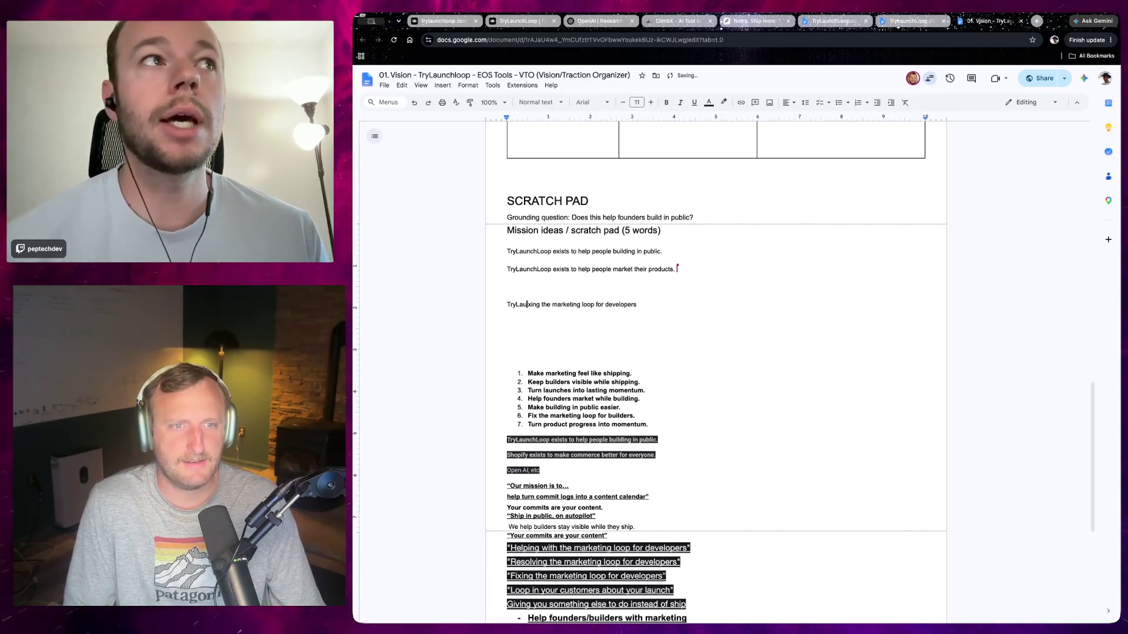
key(BackSpace)
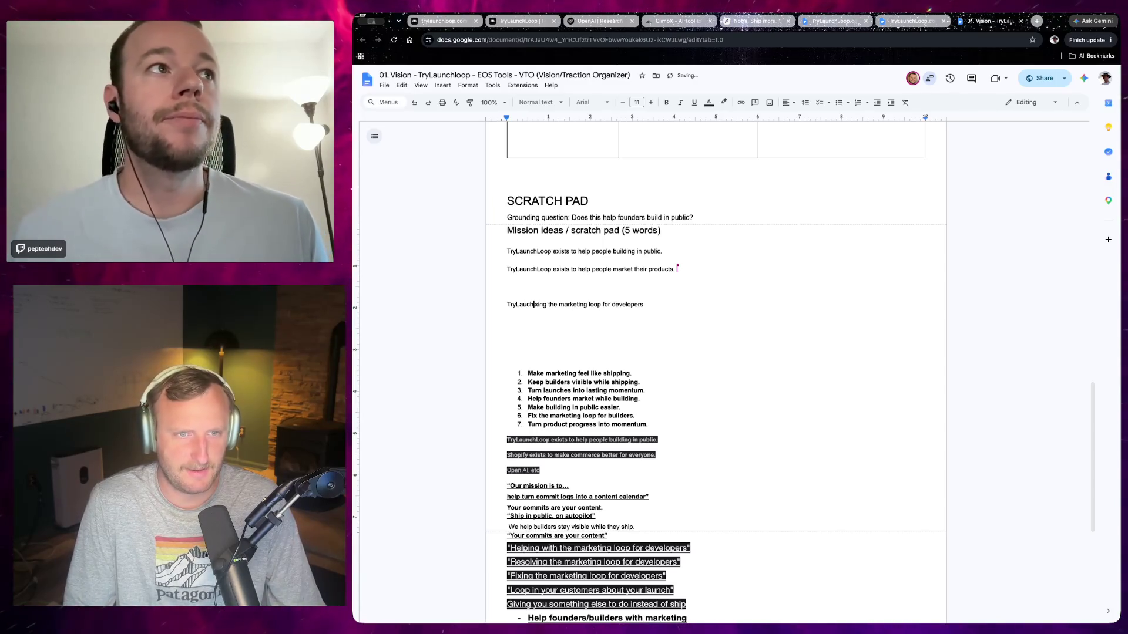
text(fi)
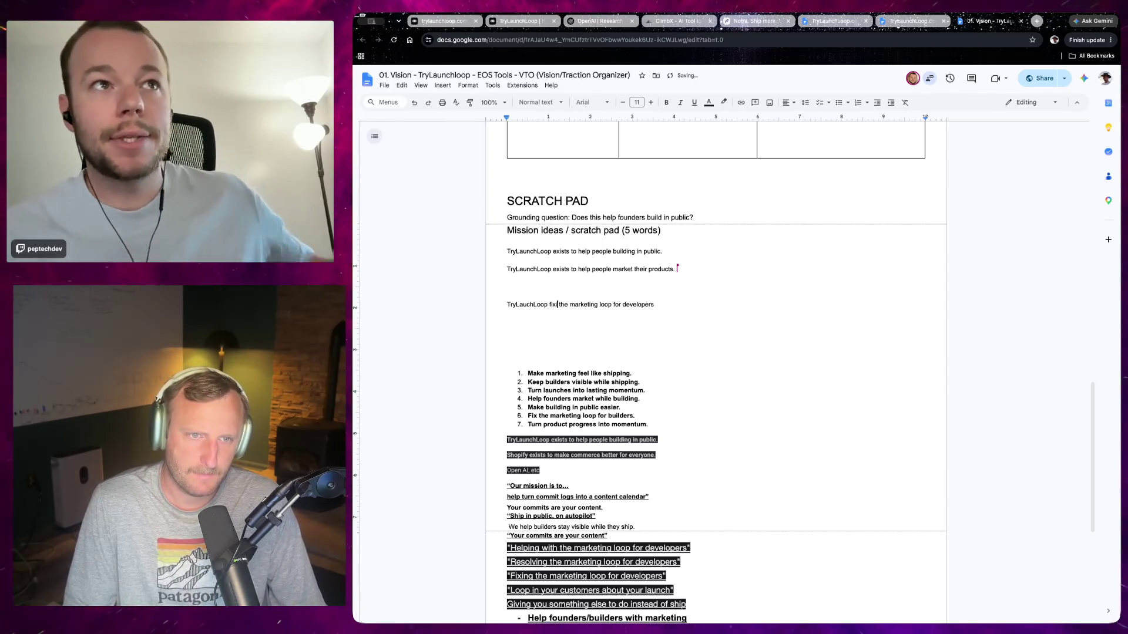
key(BackSpace)
key(BackSpace)
key(BackSpace)
text(es)
key(Down)
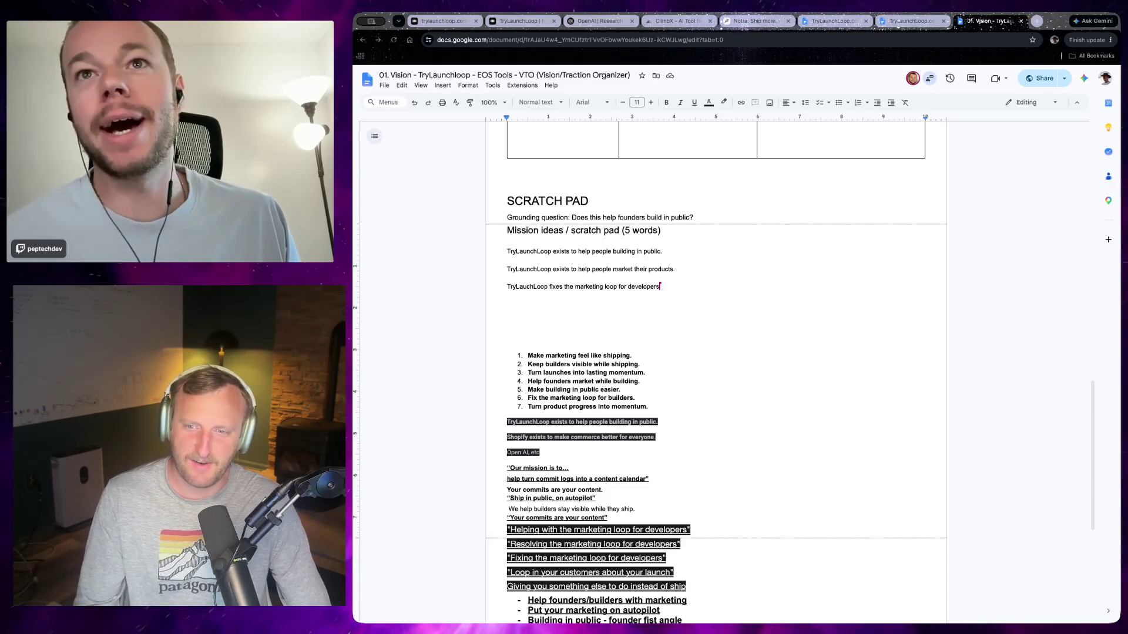
Start the fourth mission idea 'TryLauchLoop does the marketing you forgot to do' on the empty line.
click(587, 298)
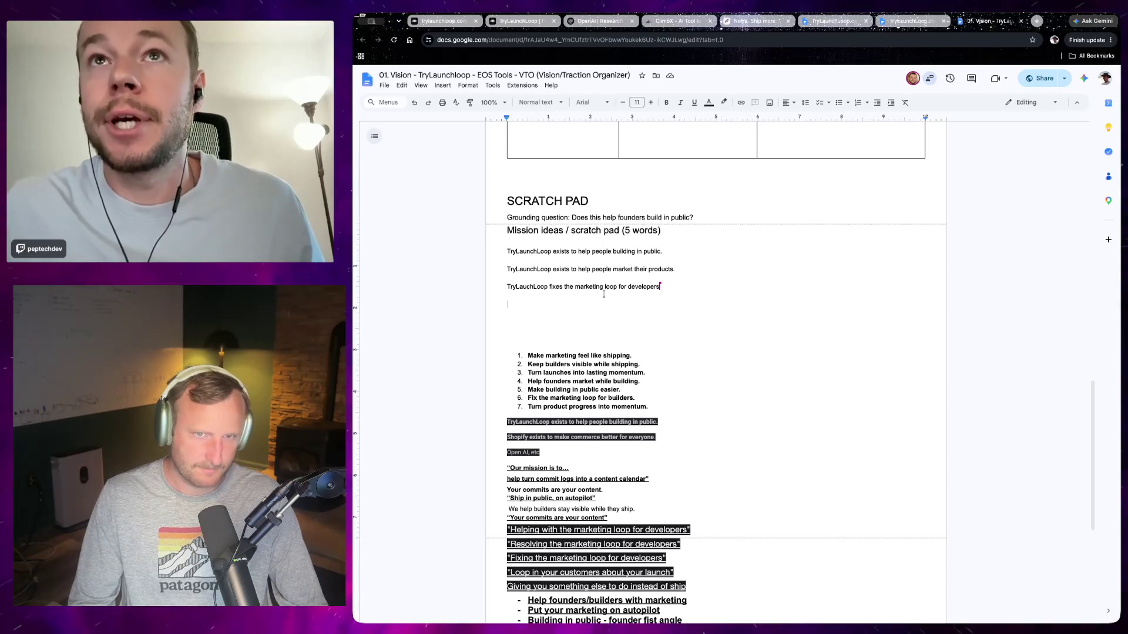
text(TryLauch)
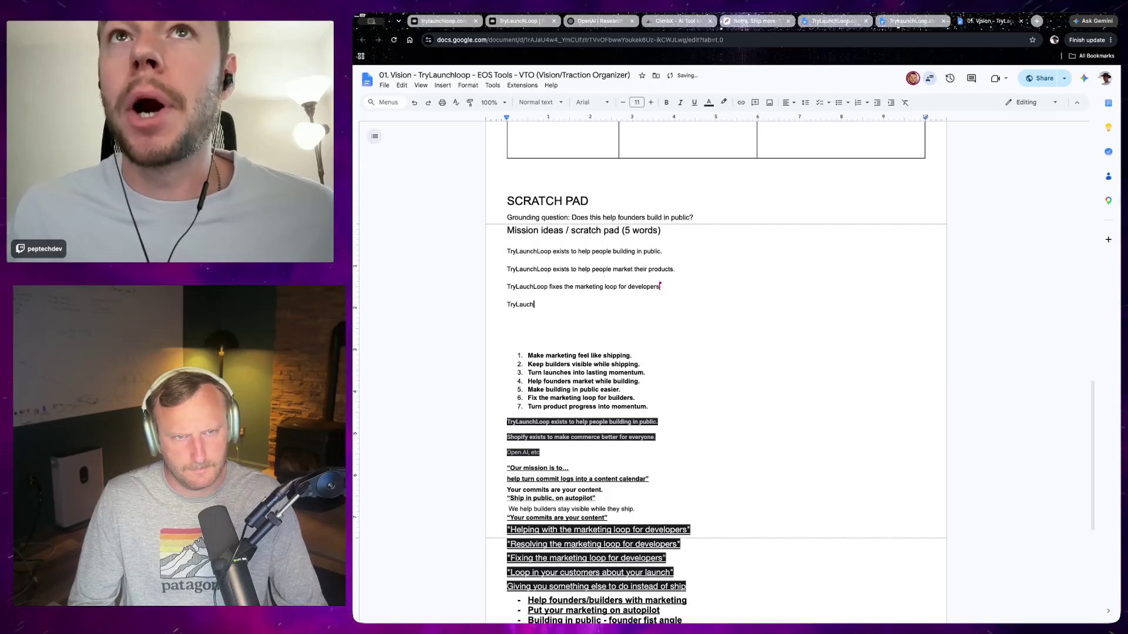
text(p )
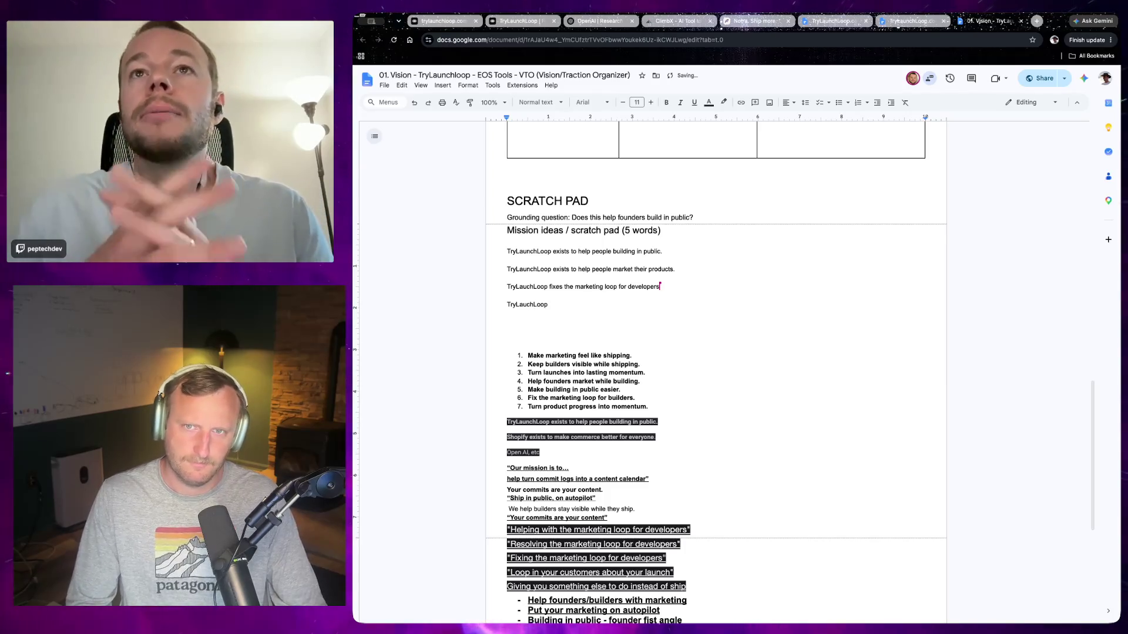
text(does the marketing)
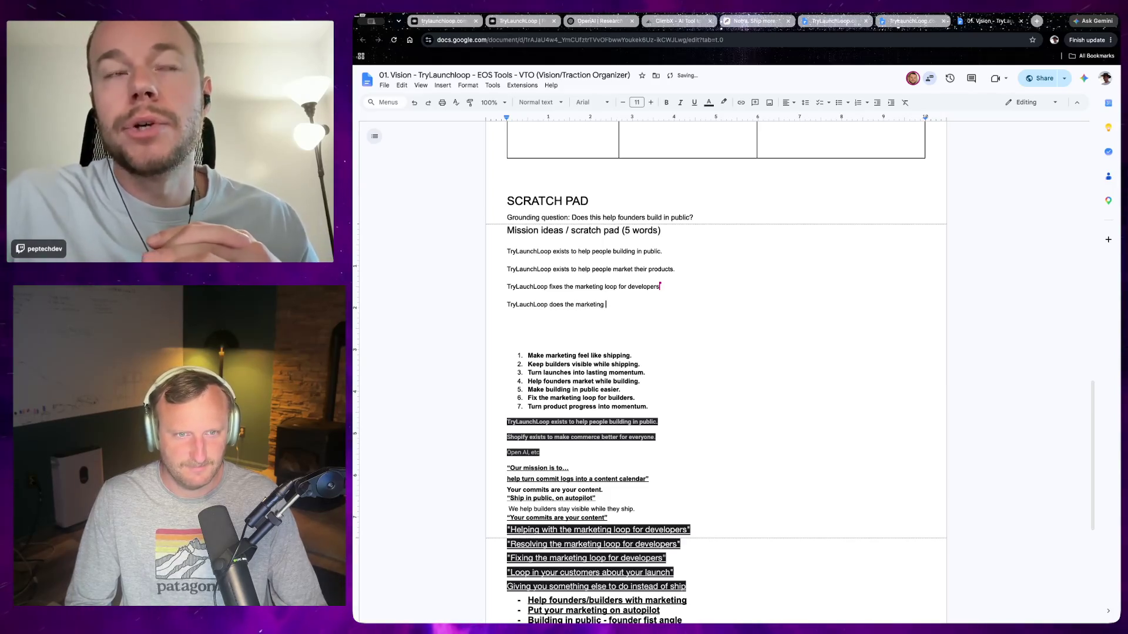
text(ot to do)
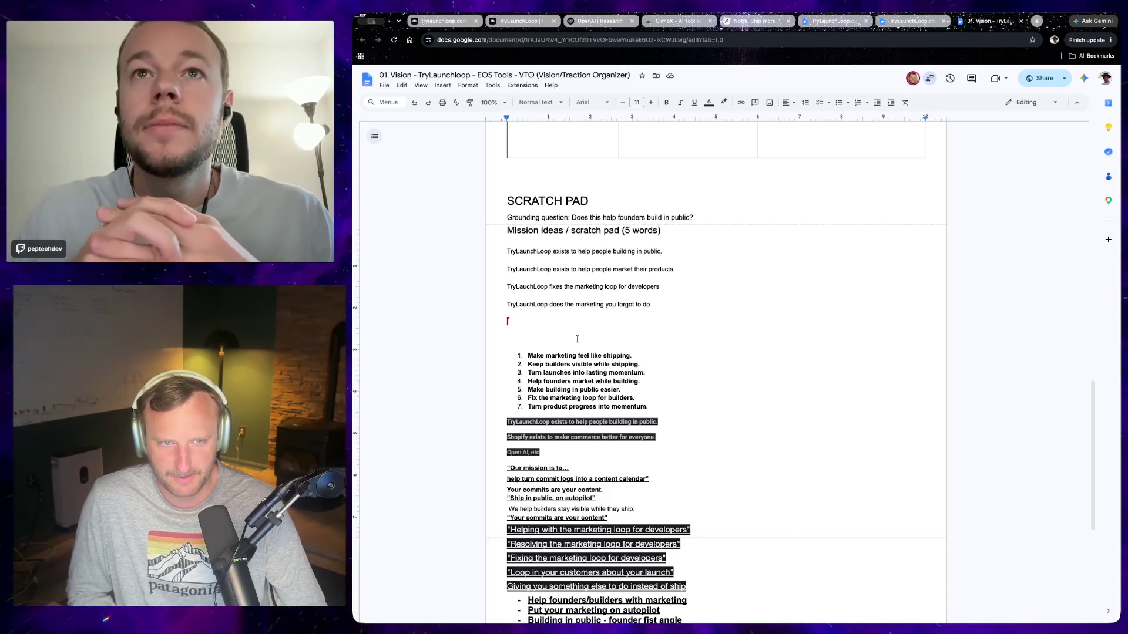
click(604, 285)
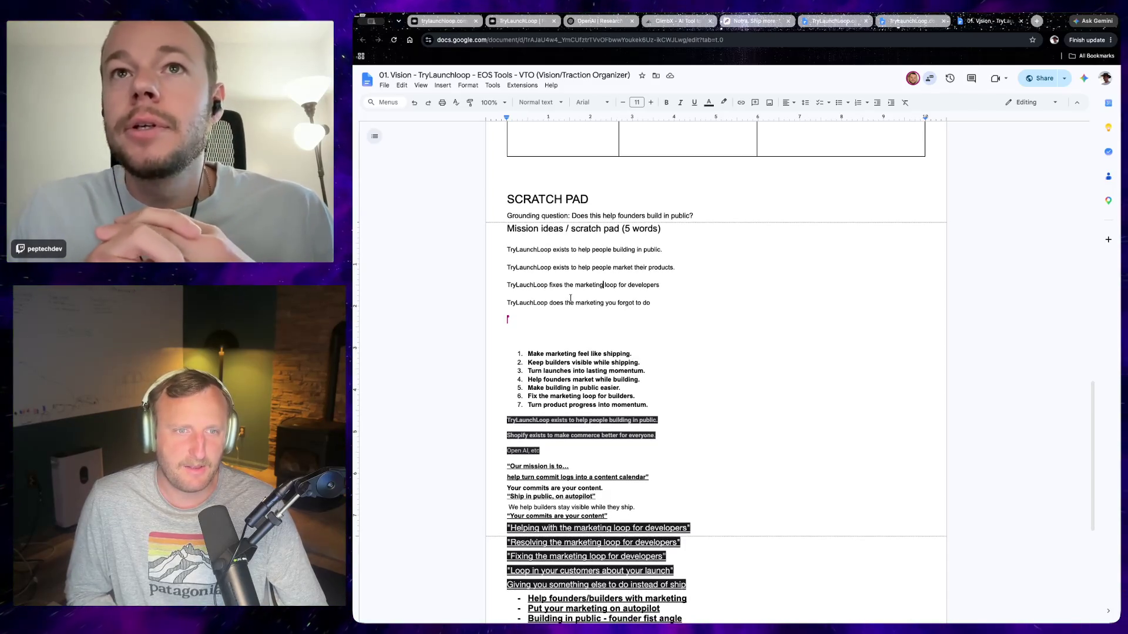
drag(508, 302, 561, 302)
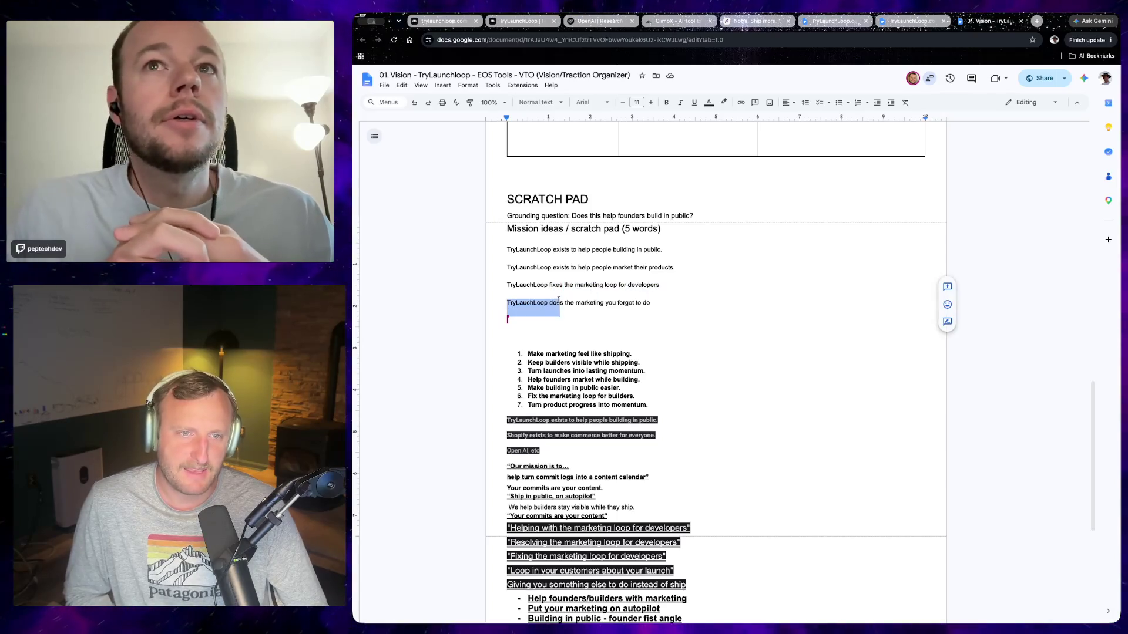
click(651, 303)
text(.)
key(shift+Home)
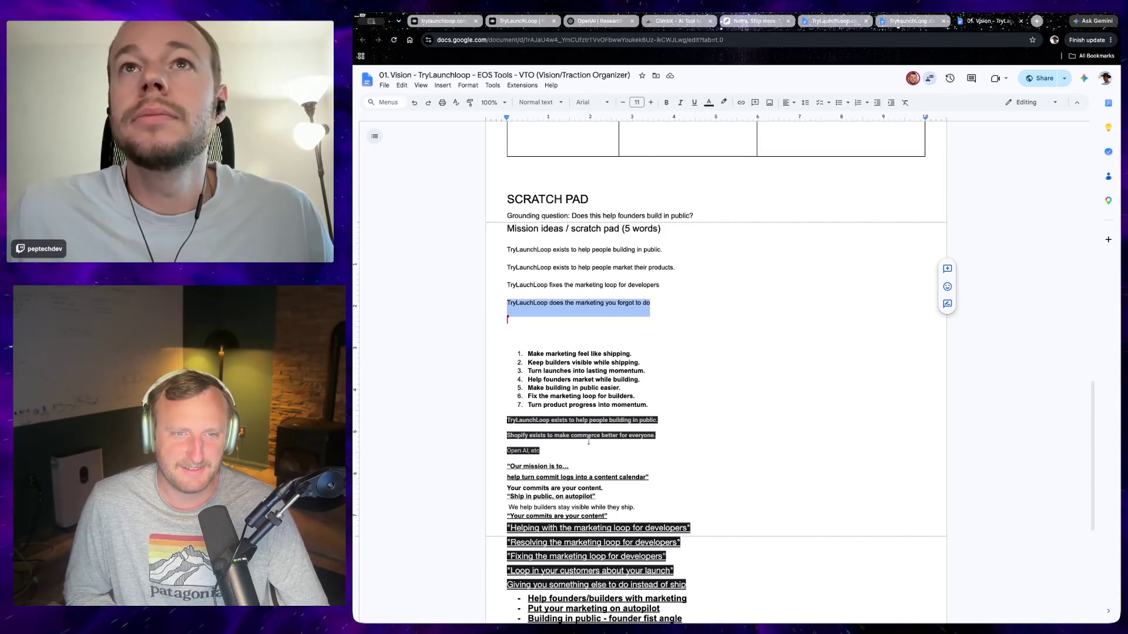
click(535, 326)
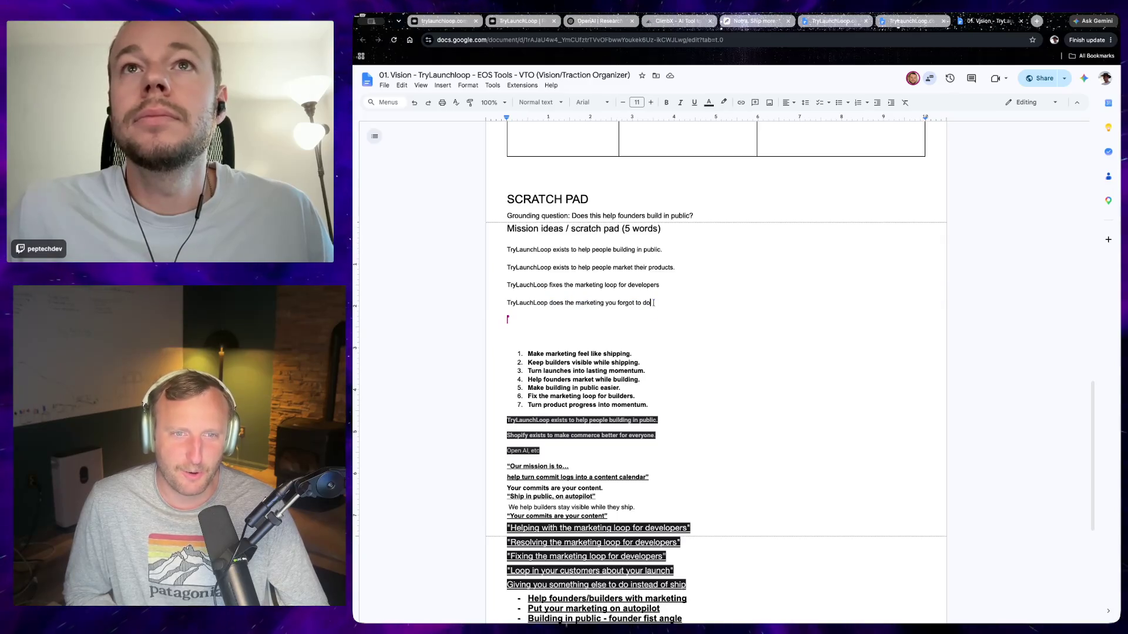
drag(654, 302, 519, 302)
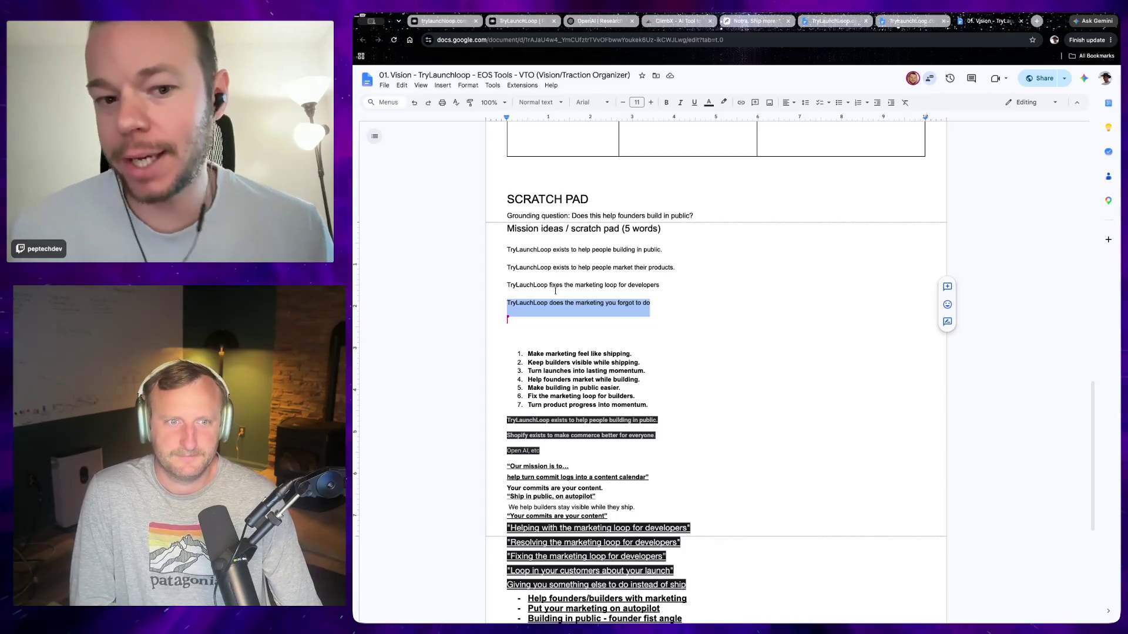
click(555, 303)
triple_click(555, 303)
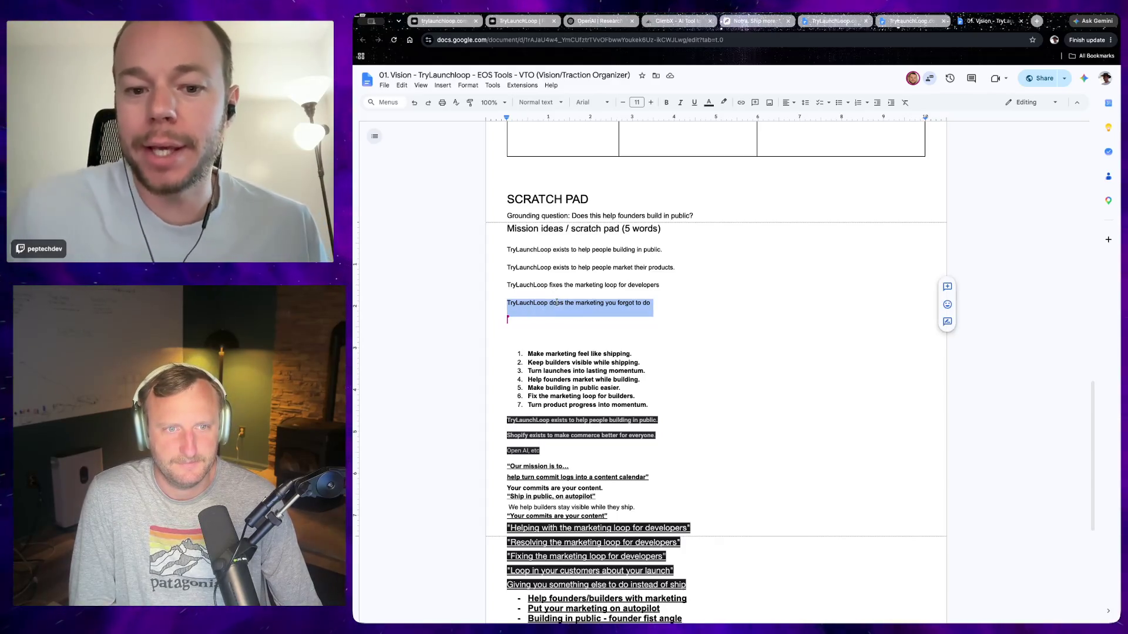
click(555, 303)
triple_click(555, 303)
click(557, 303)
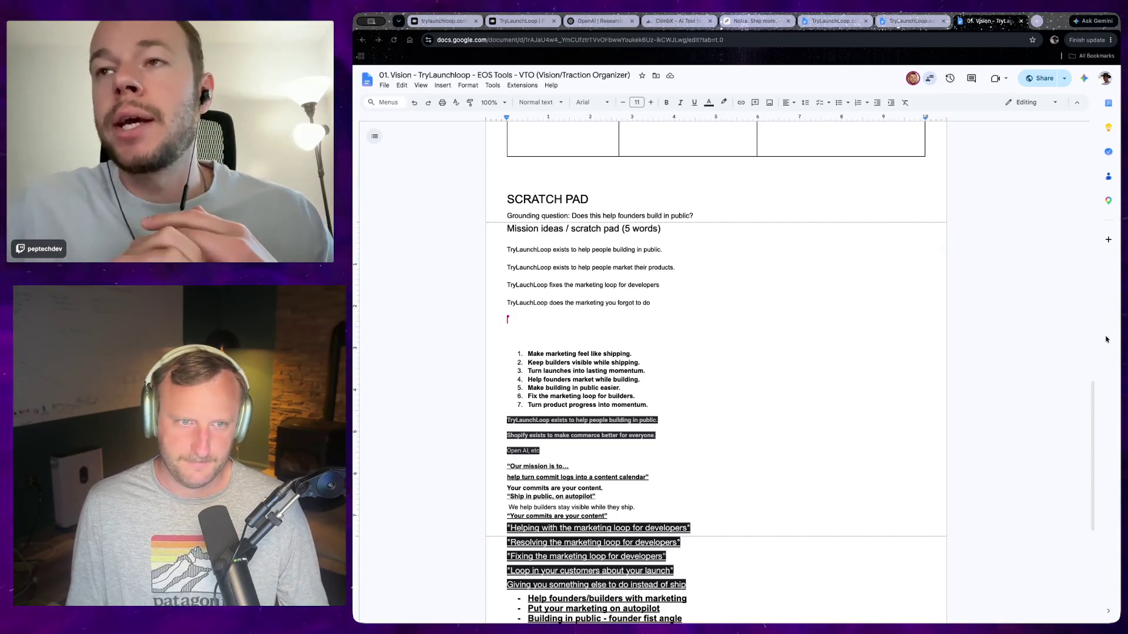
Select the first mission line and return focus to the start of it.
triple_click(582, 249)
right_click(577, 249)
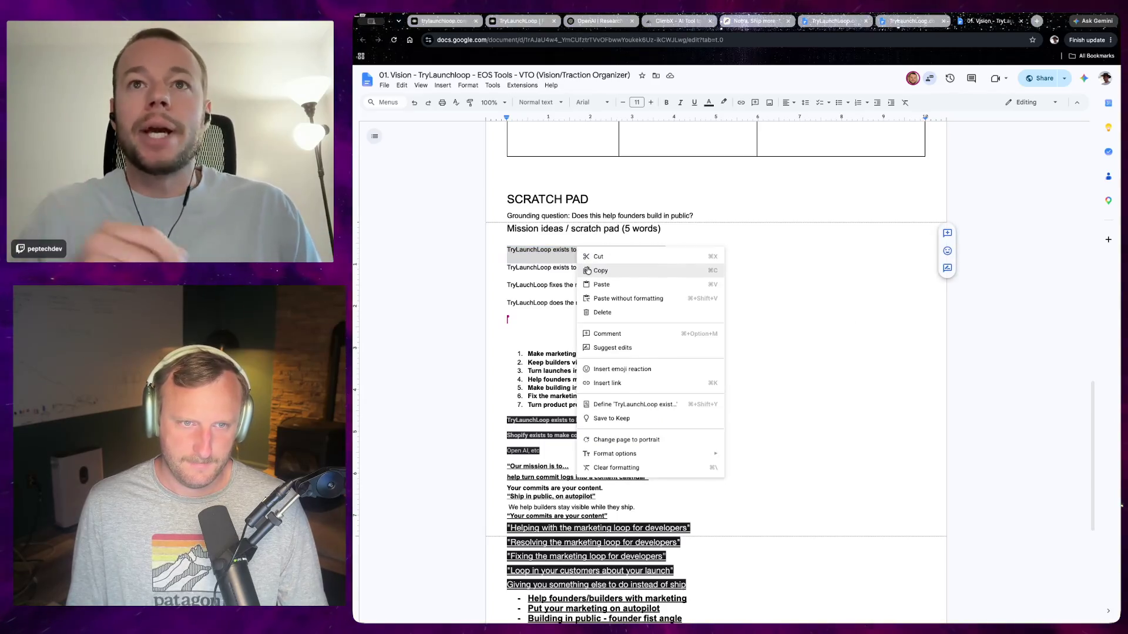
click(608, 267)
key(super+Tab)
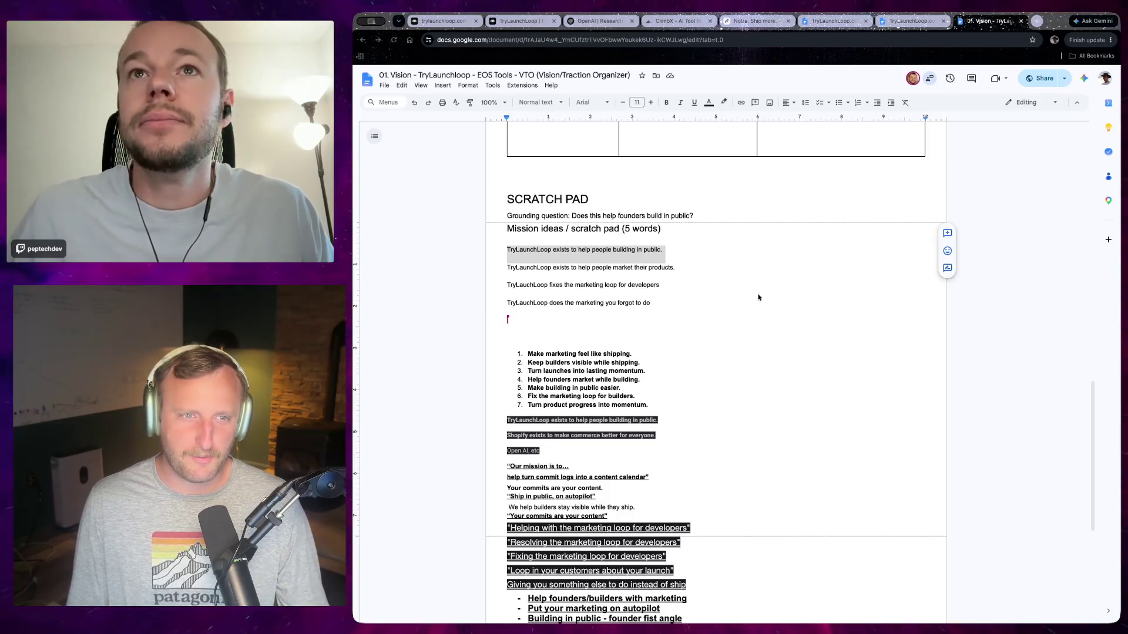
key(super+Tab)
key(Left)
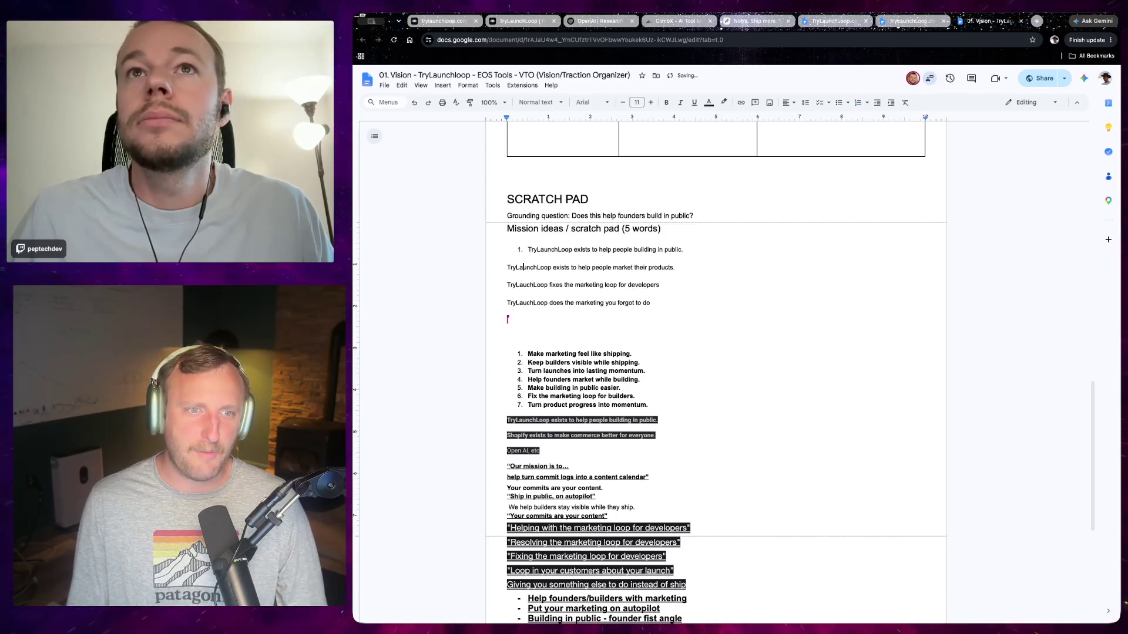
Number the mission ideas 1-4, removing the stray '4' before the new line.
key(ctrl+shift+7)
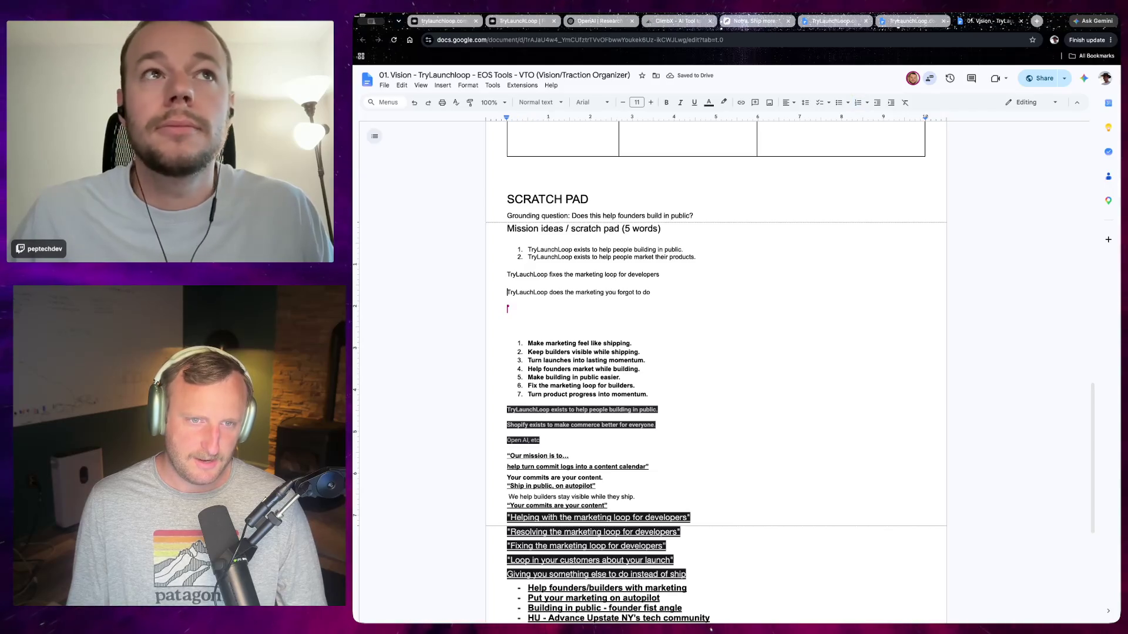
key(BackSpace)
key(ctrl+shift+7)
text(4)
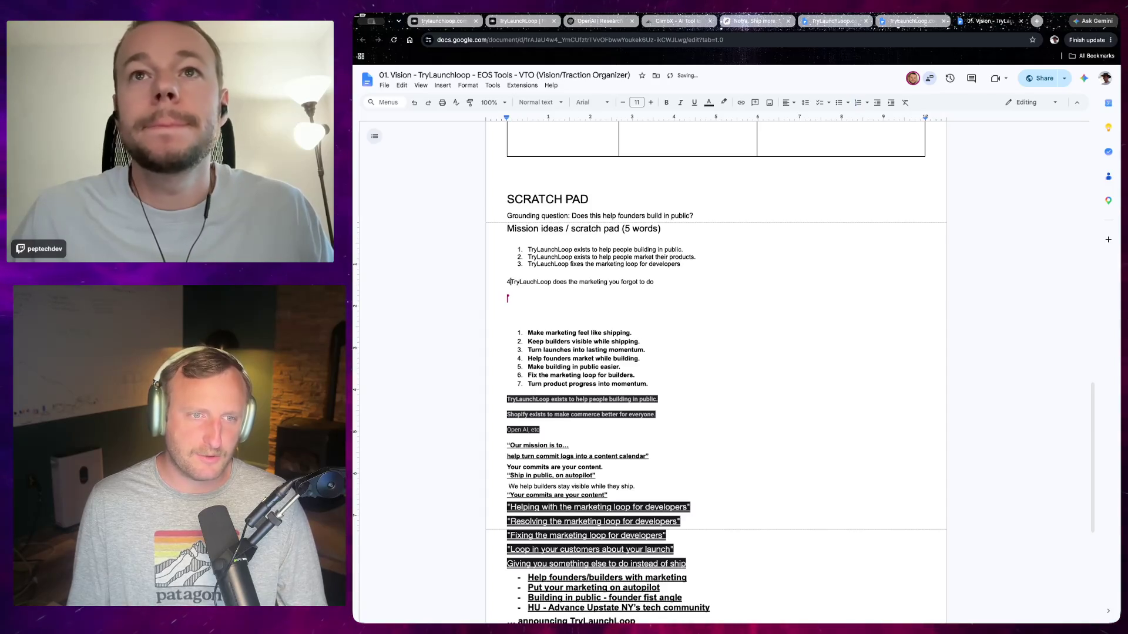
key(BackSpace)
key(ctrl+shift+7)
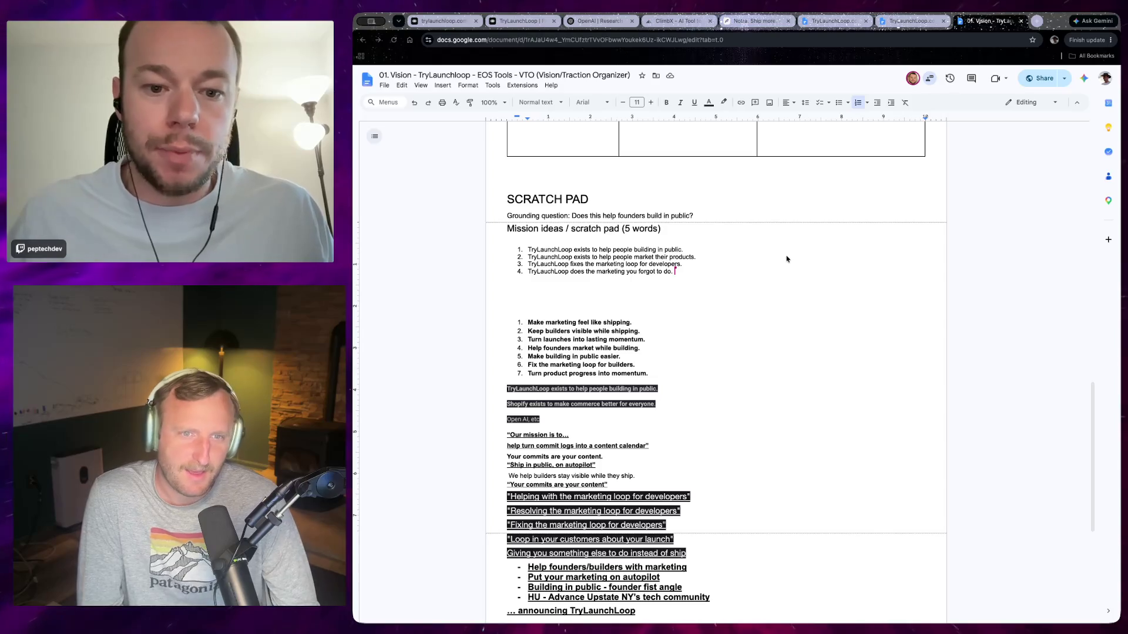
scroll(631, 370, down, 3)
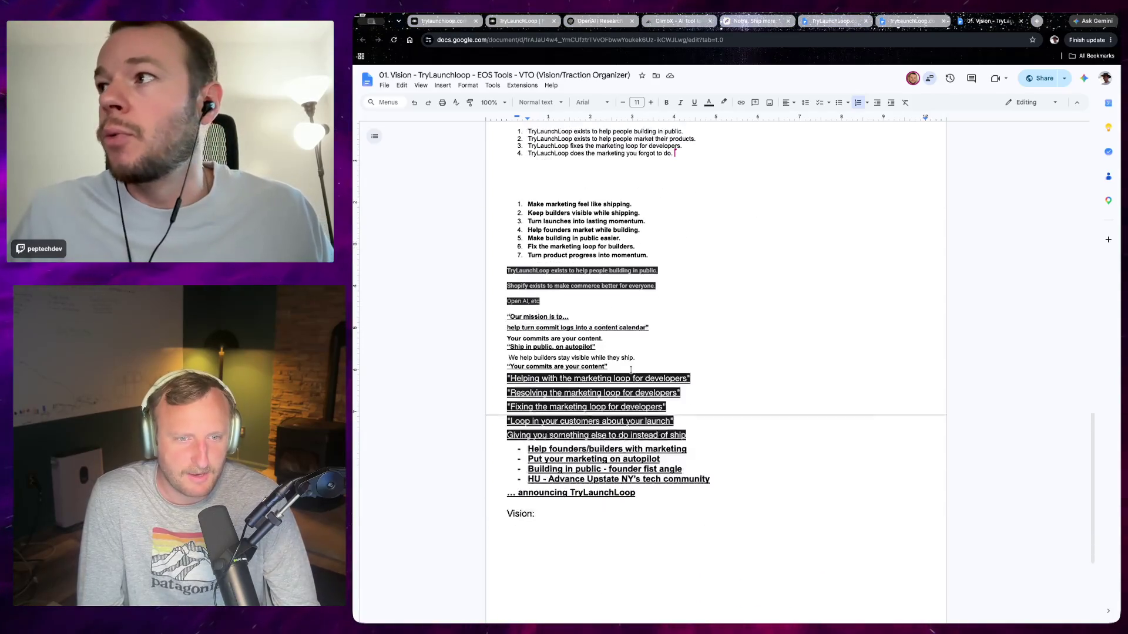
scroll(631, 370, down, 1)
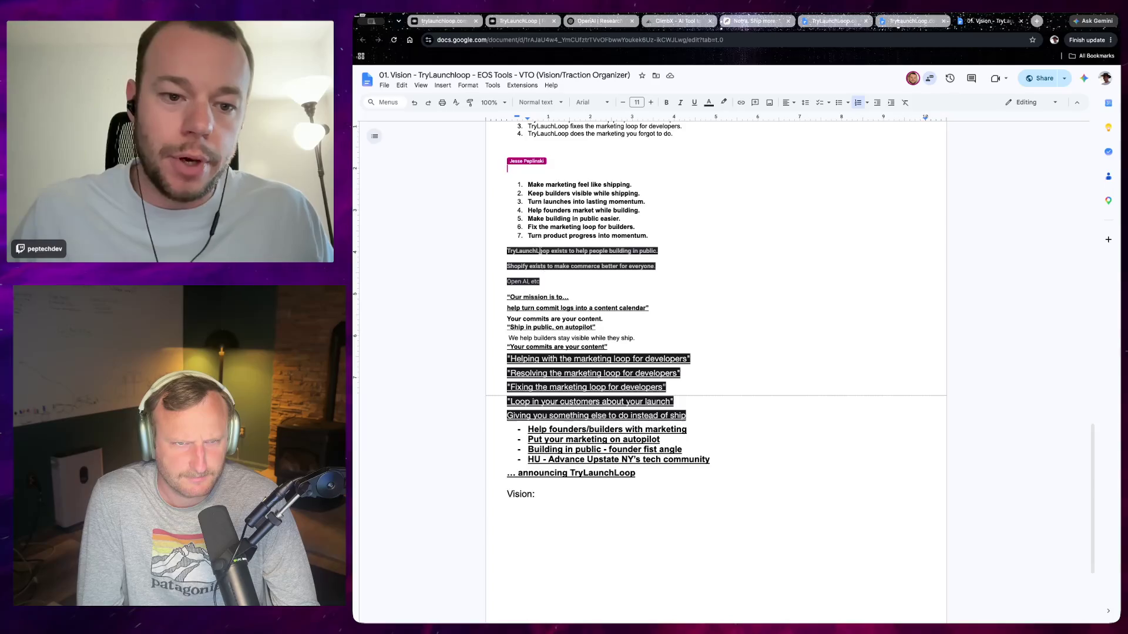
scroll(540, 251, up, 1)
scroll(596, 295, up, 3)
Review the bold list items 2-7 and items 3-4 in the scratch pad without changing them.
mouse_move(648, 369)
mouse_down()
mouse_move(484, 324)
mouse_move(483, 315)
mouse_up()
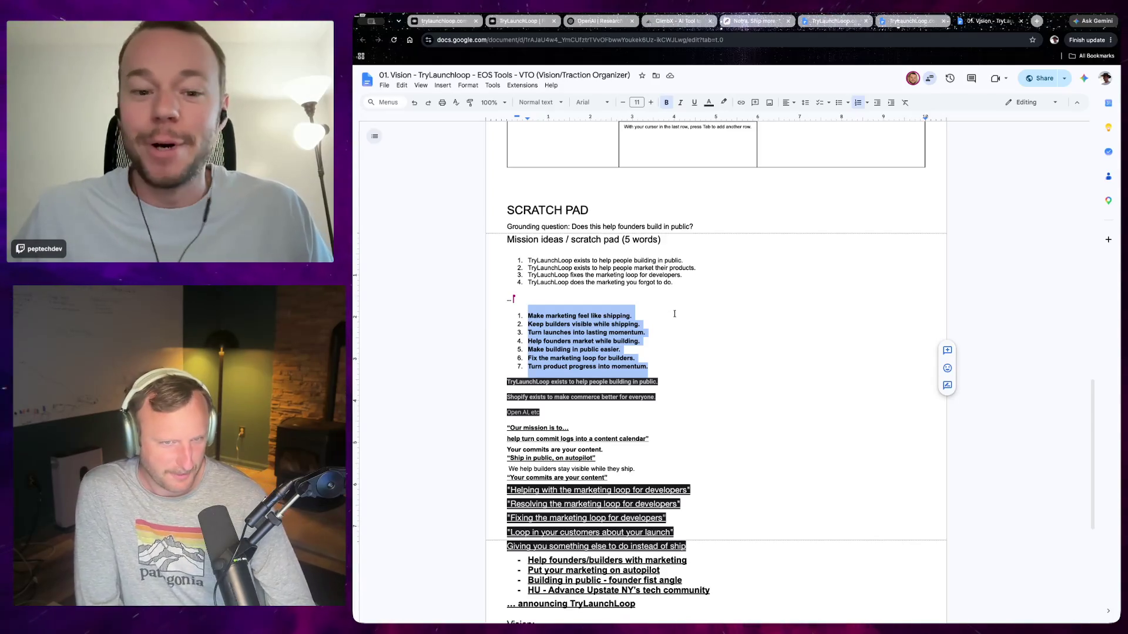
click(469, 338)
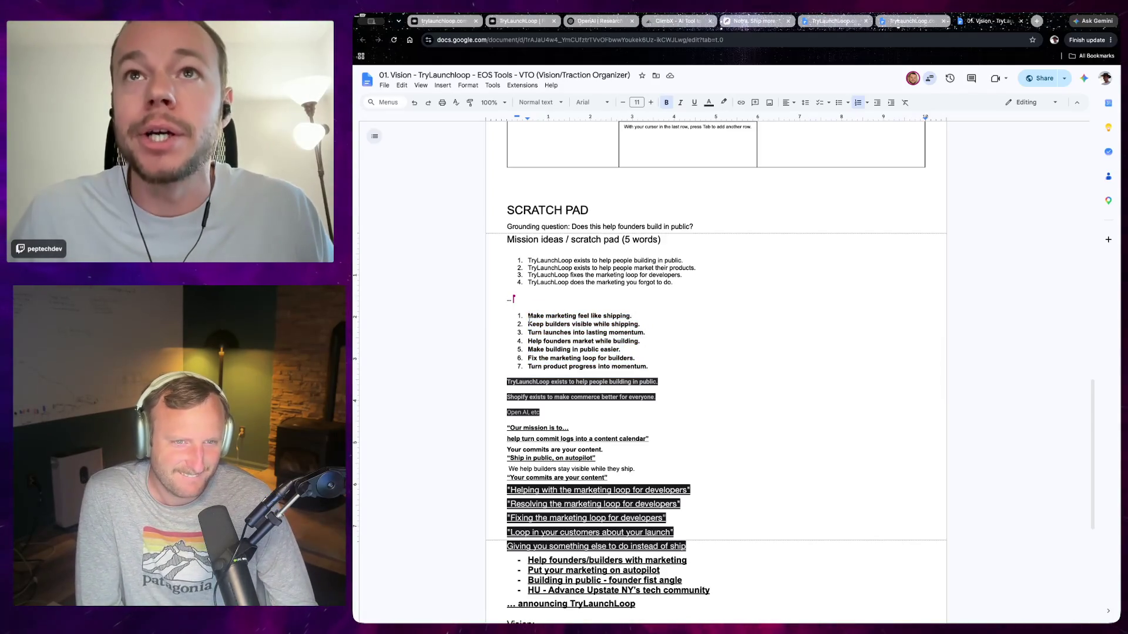
drag(527, 323, 586, 332)
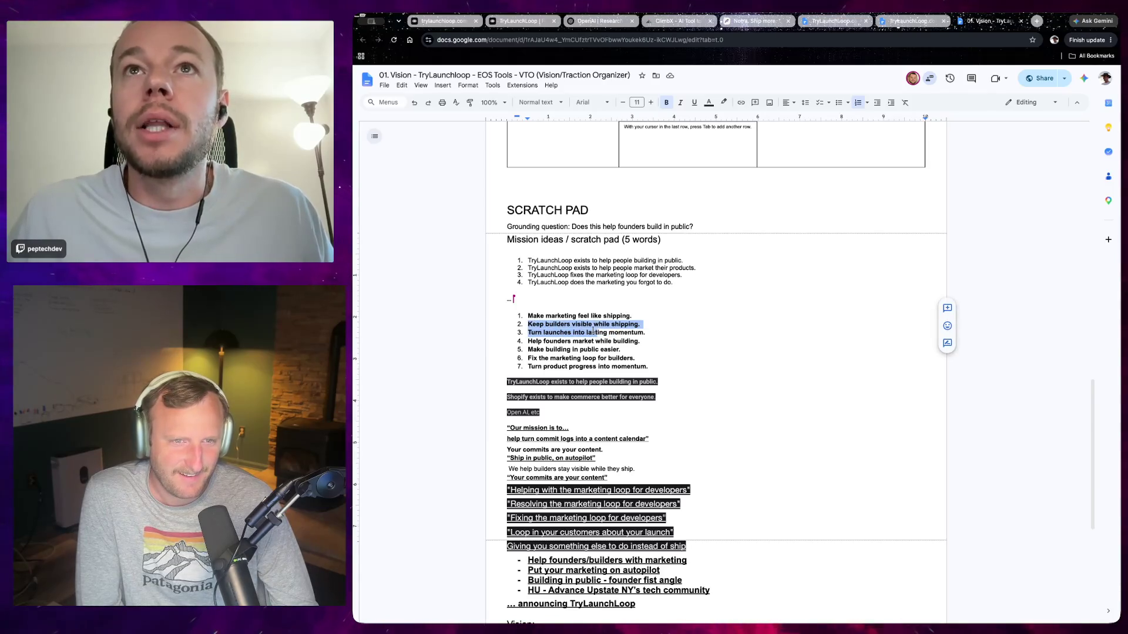
drag(528, 332, 589, 333)
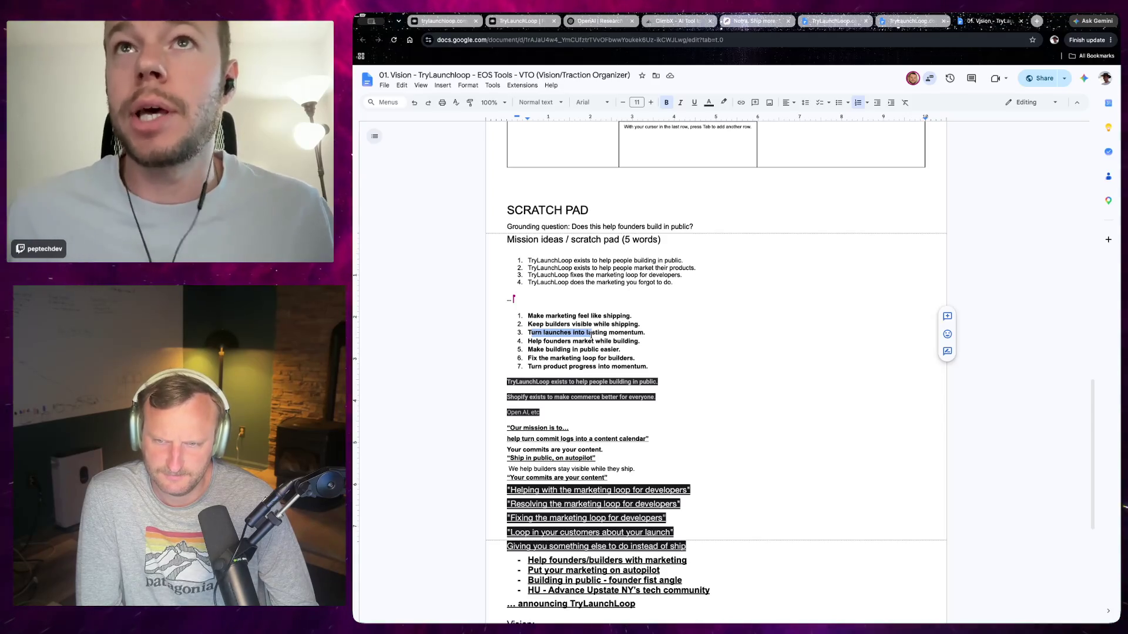
mouse_move(589, 333)
mouse_down()
mouse_move(589, 349)
mouse_move(596, 340)
mouse_up()
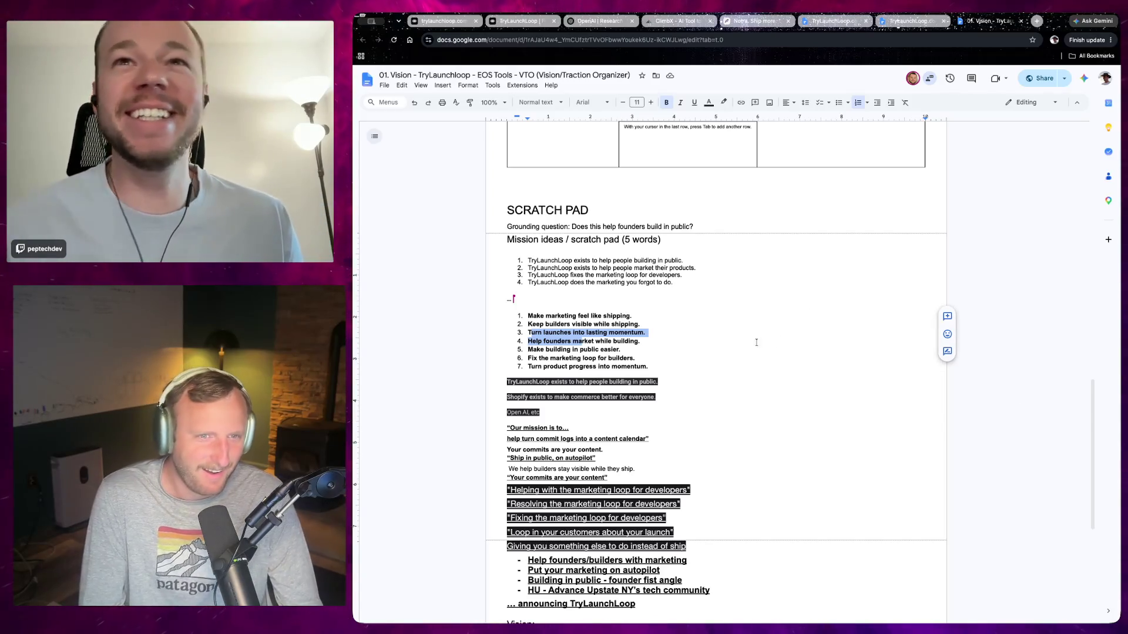
key(Up)
key(Up)
key(Up)
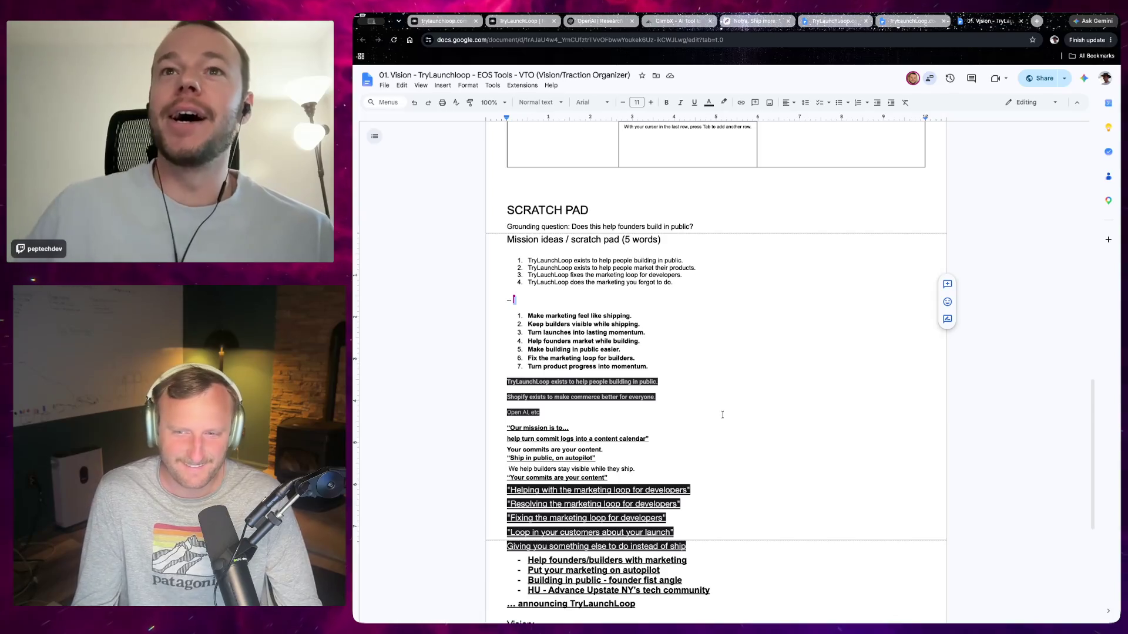
click(651, 367)
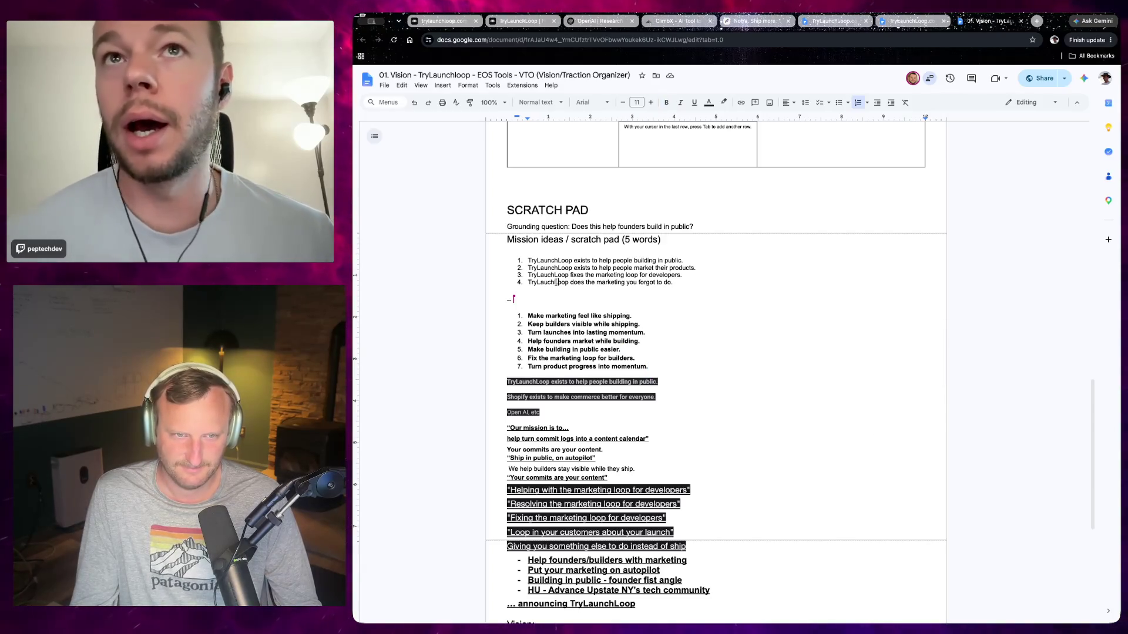
Review mission ideas 3 and 4, then bring up the terminal over the document.
double_click(557, 282)
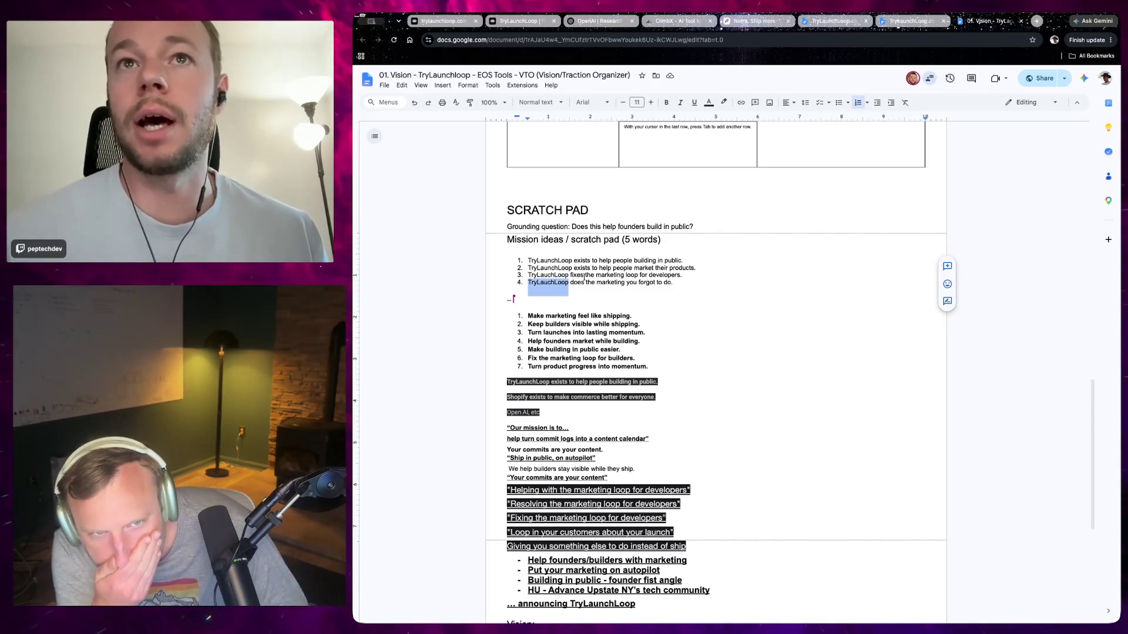
triple_click(581, 275)
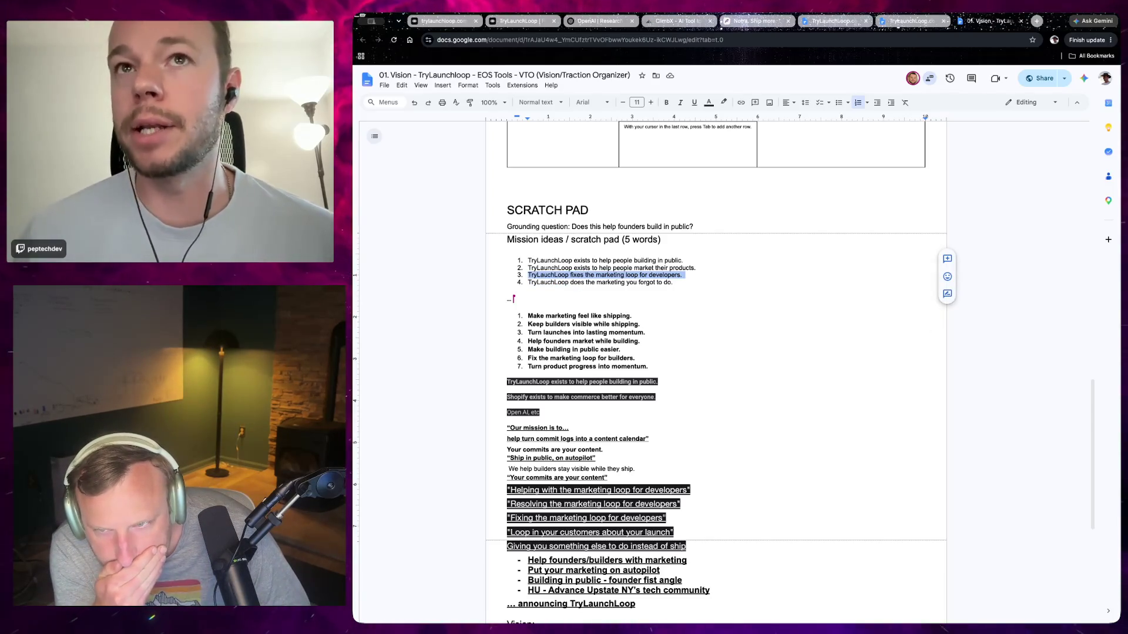
key(super+Tab)
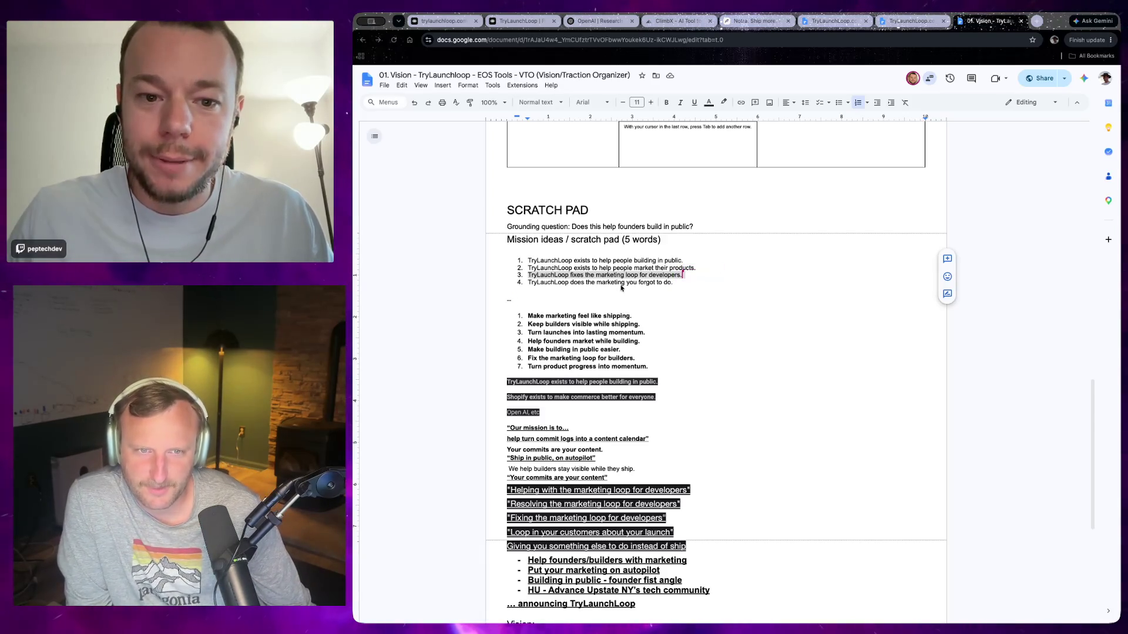
key(super+Tab)
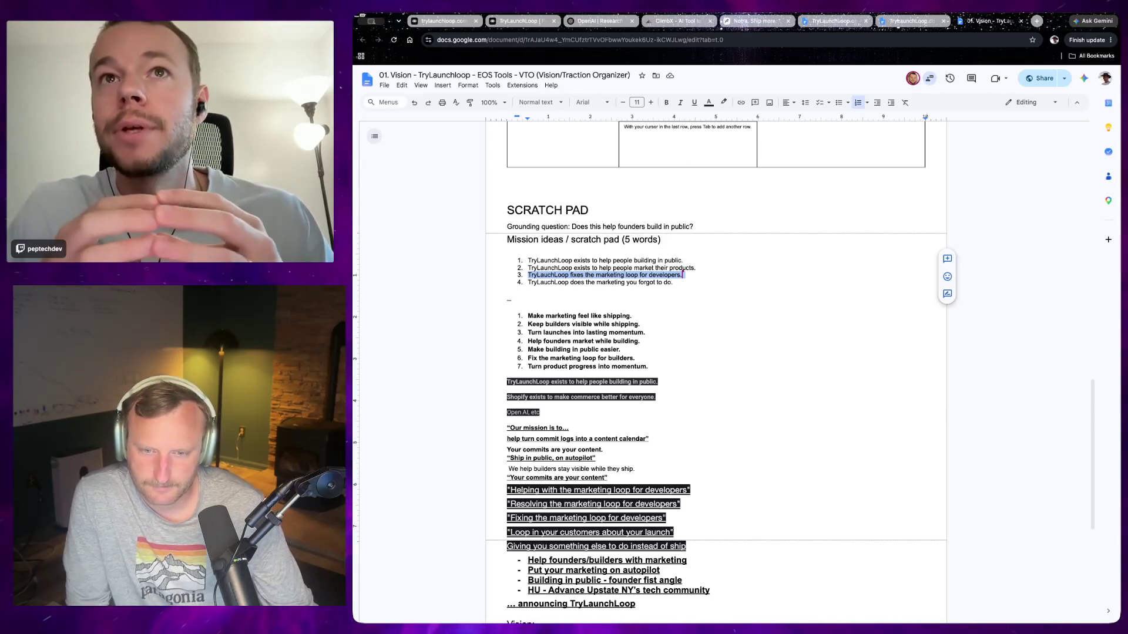
key(ctrl+grave)
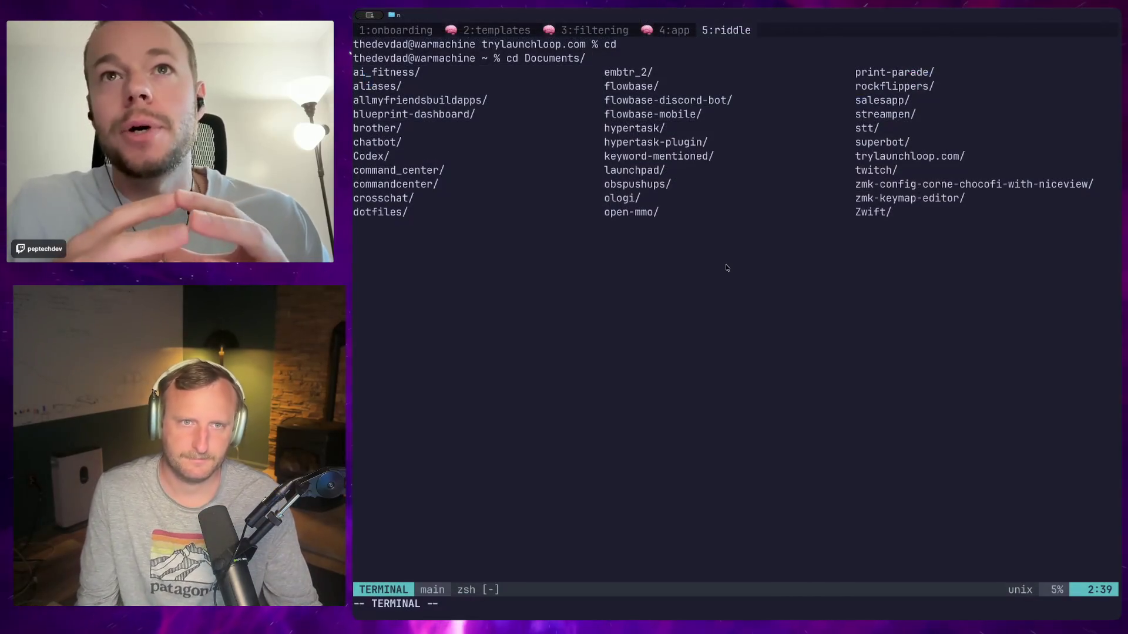
Move into the Documents folder and list its project folders.
key(Escape)
key(i)
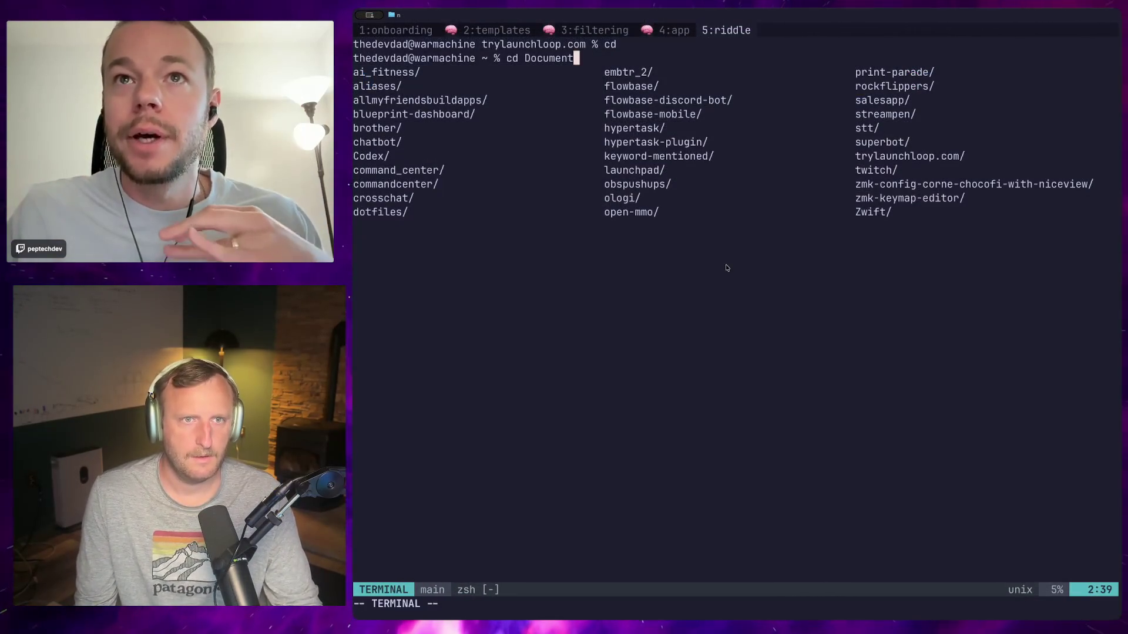
key(Return)
key(Up)
text(s)
key(Return)
text(l)
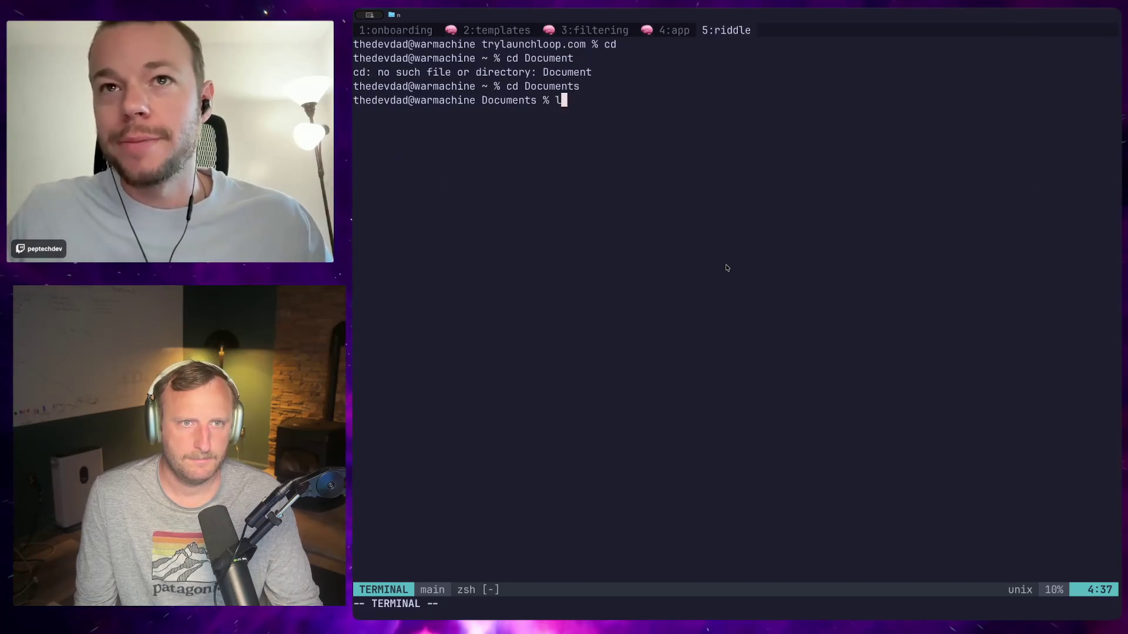
text(ar)
key(Return)
text(ls)
key(Return)
text(cde)
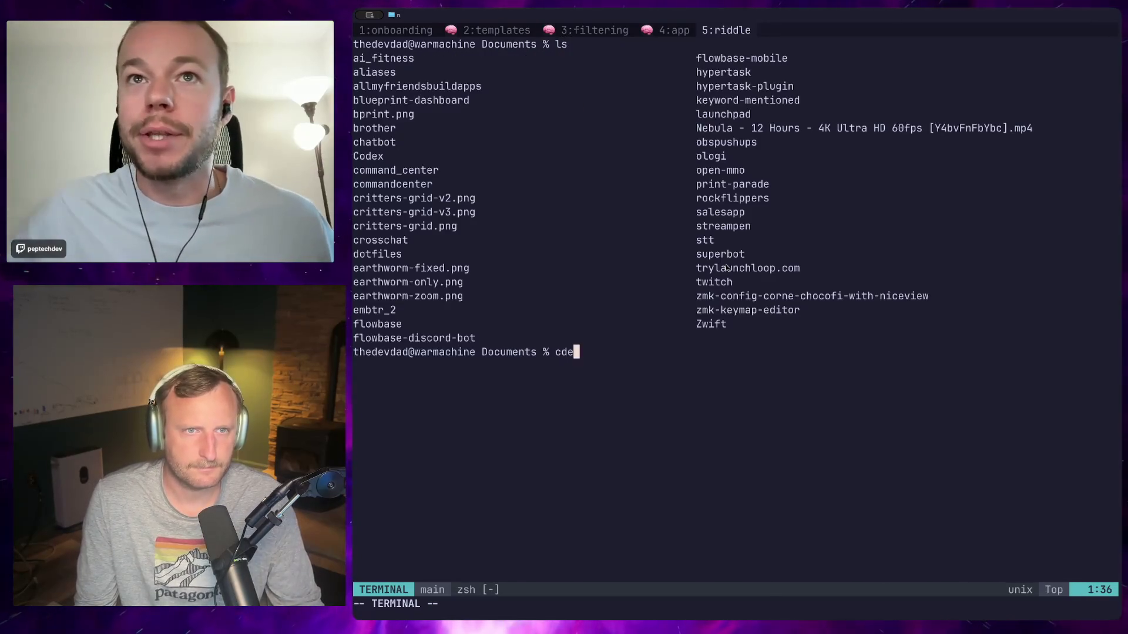
key(BackSpace)
key(BackSpace)
key(ctrl+l)
text(l)
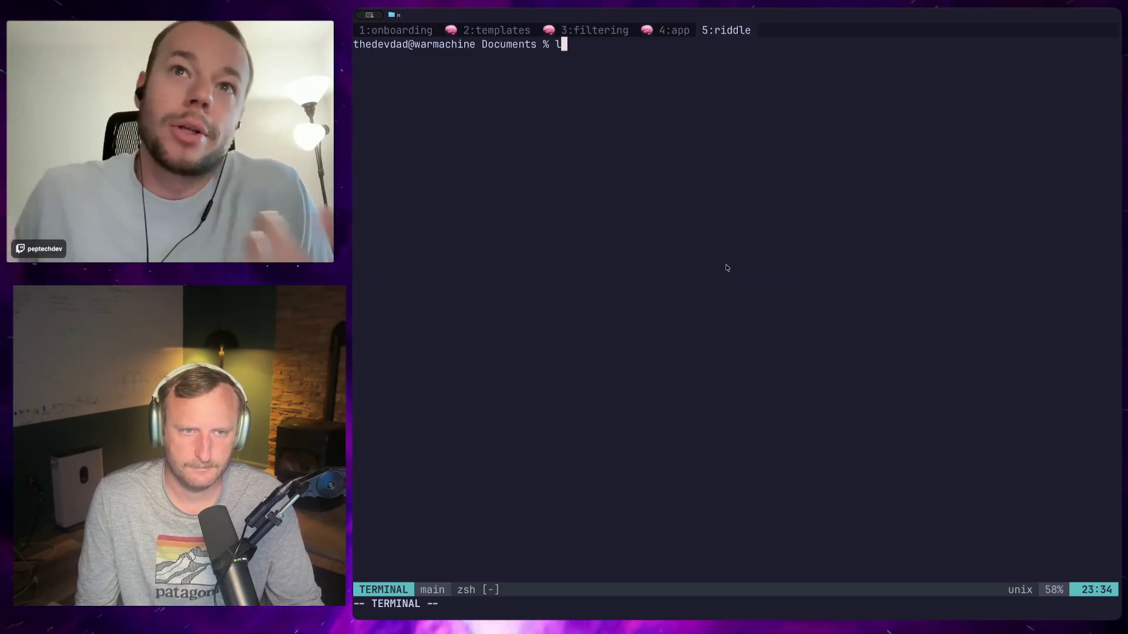
text(s)
key(Return)
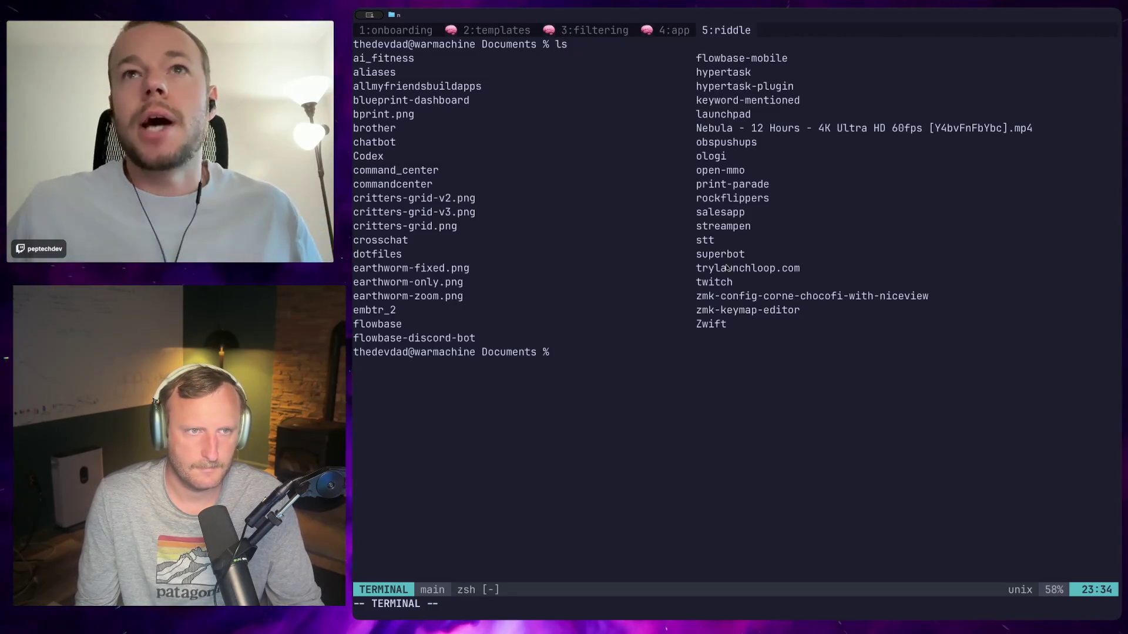
text(cd )
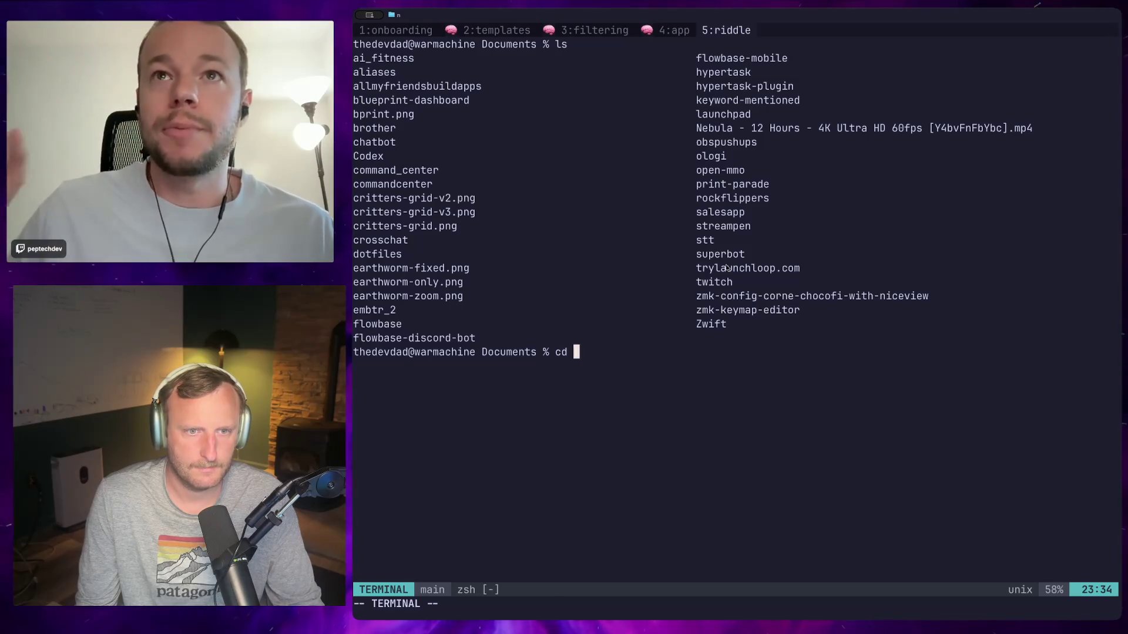
text(ch)
Enter the chatbot folder, launch Claude Code, exit it, and open the Command Center overview.
key(Tab)
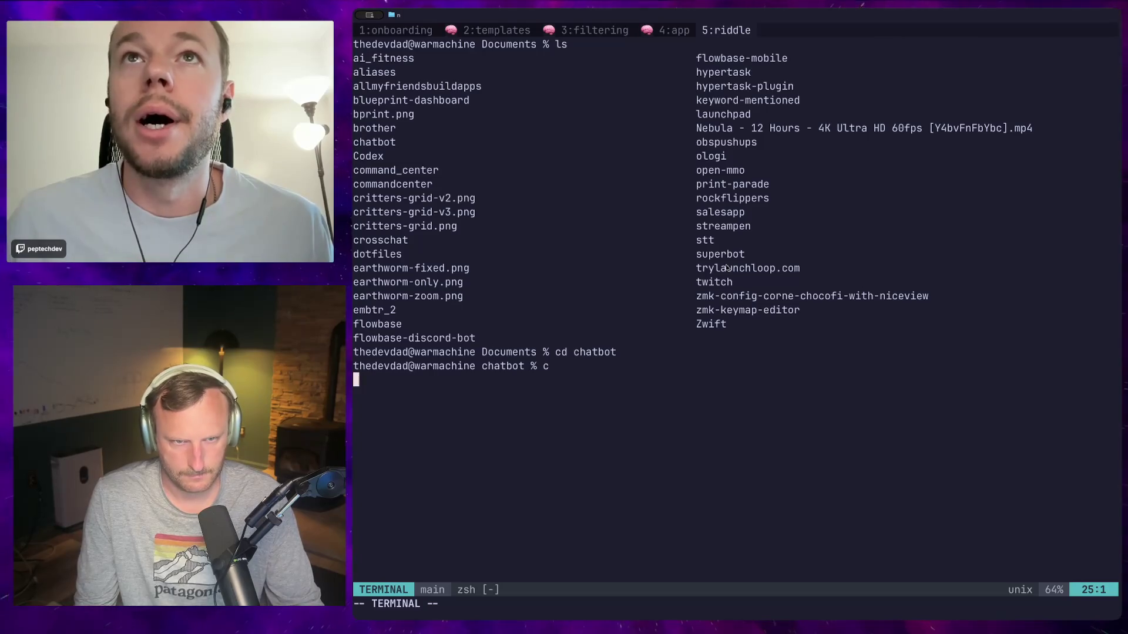
key(Return)
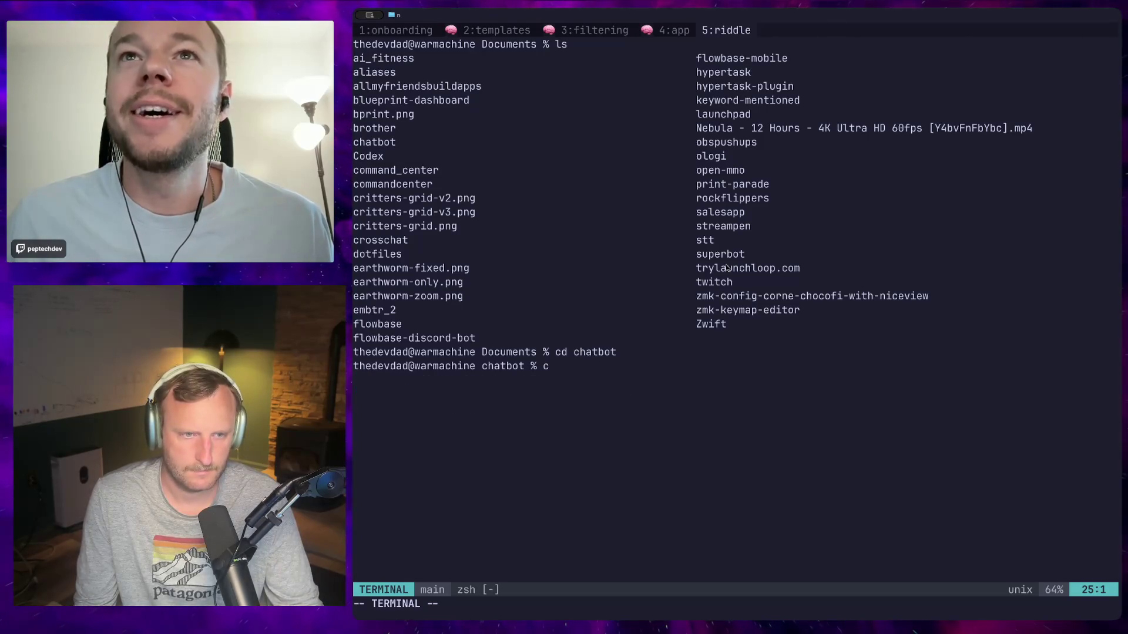
key(ctrl+c)
key(ctrl+c)
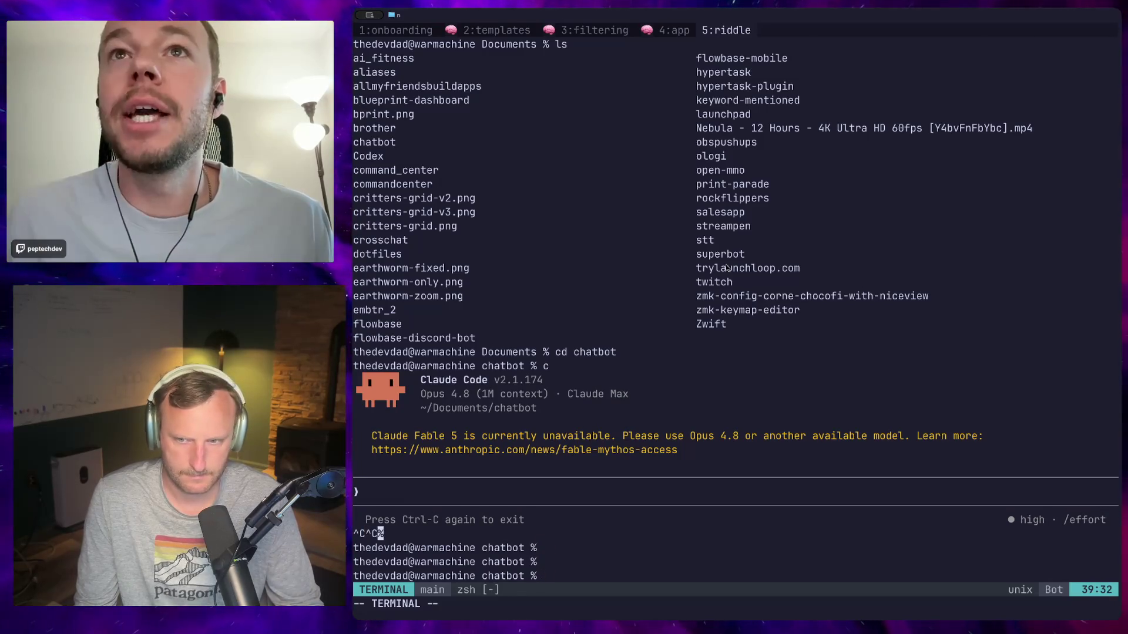
key(Escape)
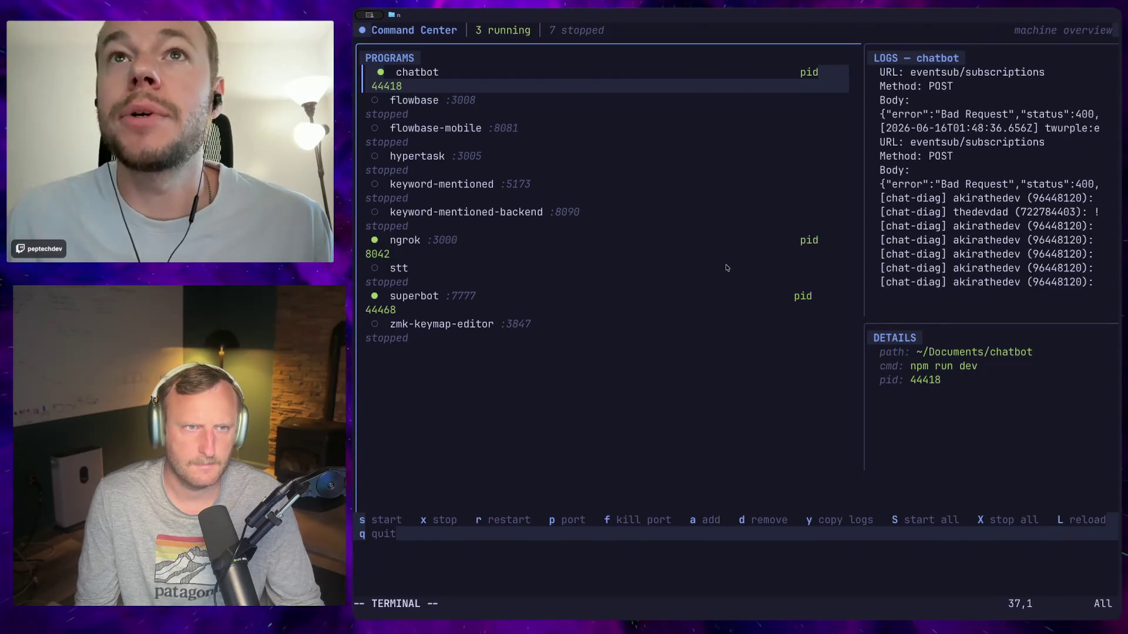
text(q)
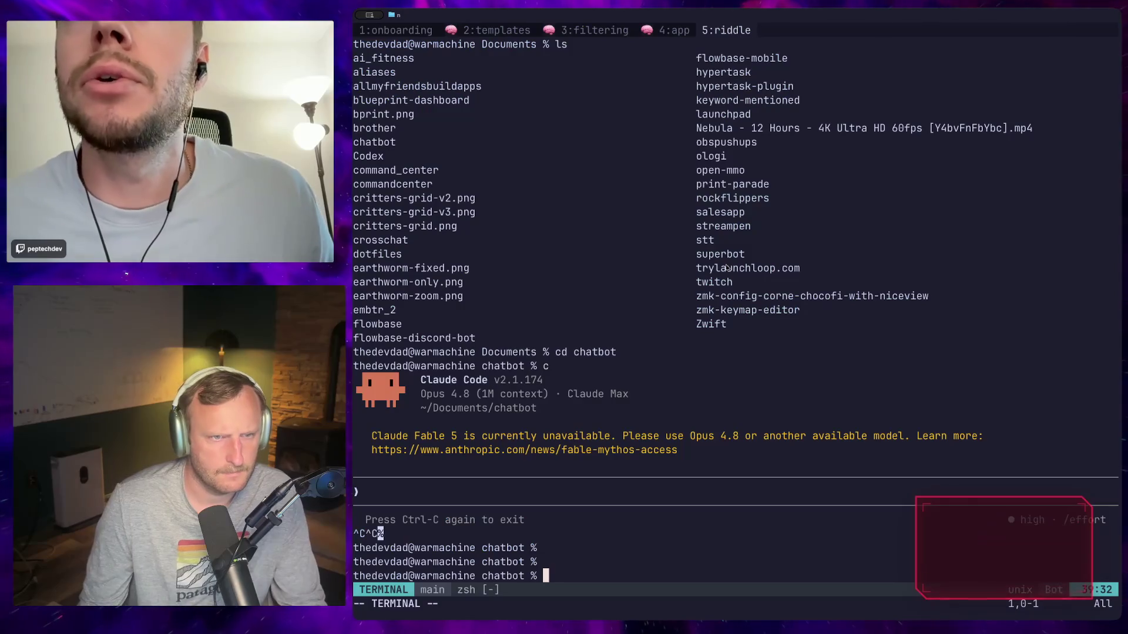
text(i)
text(c)
Relaunch Claude Code in chatbot and begin the poll-app request for mods and whitelisted users.
key(Return)
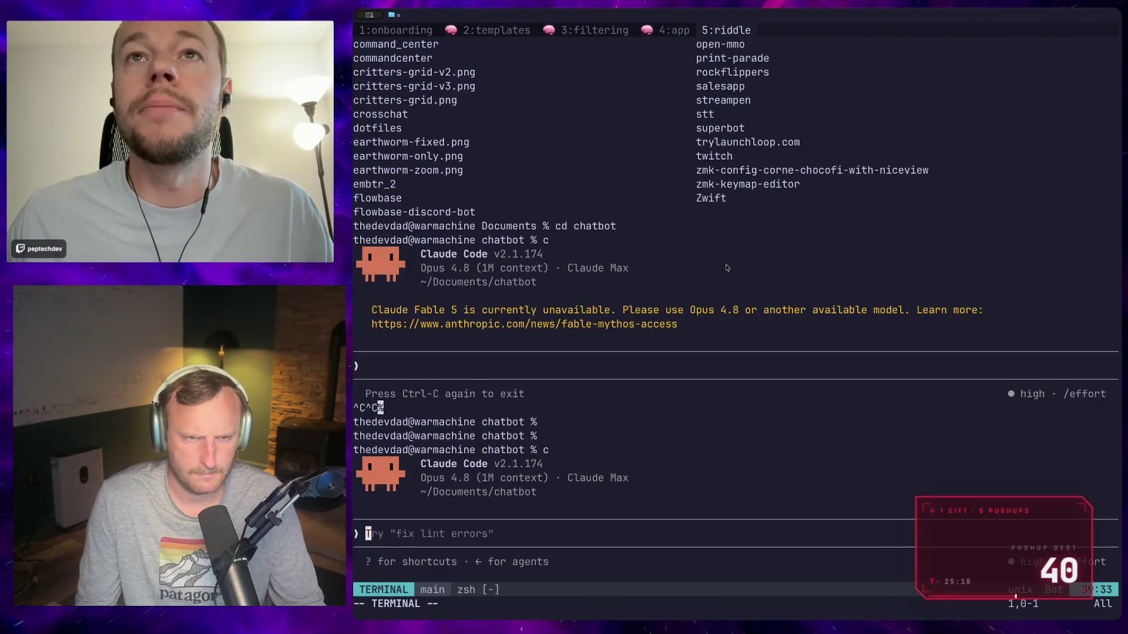
text(what is the)
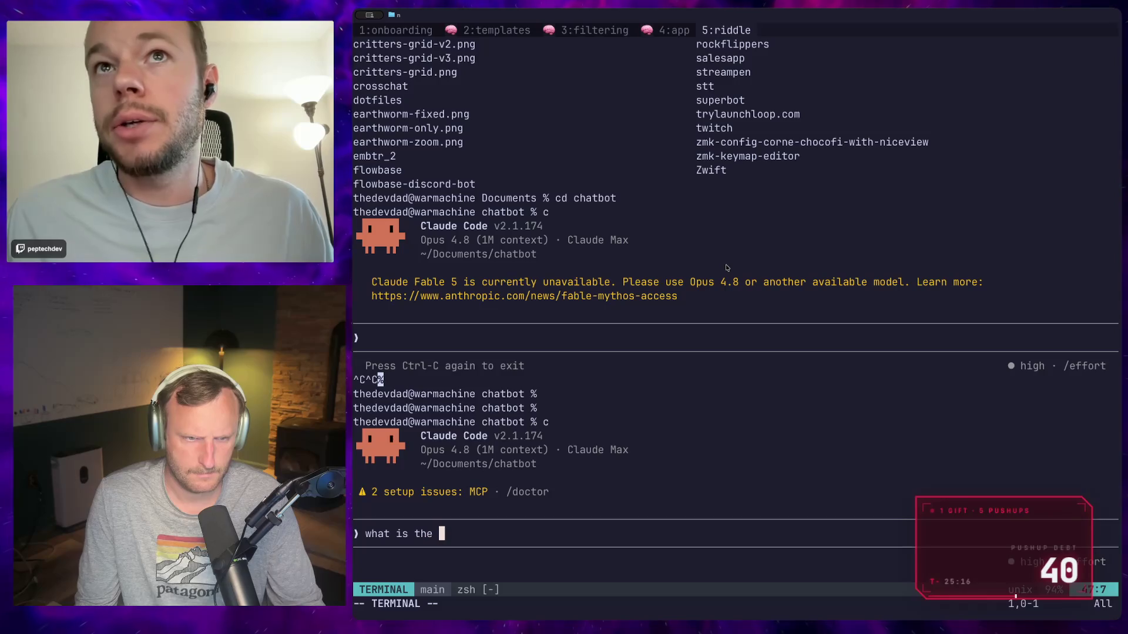
key(BackSpace)
key(BackSpace)
key(BackSpace)
text(l)
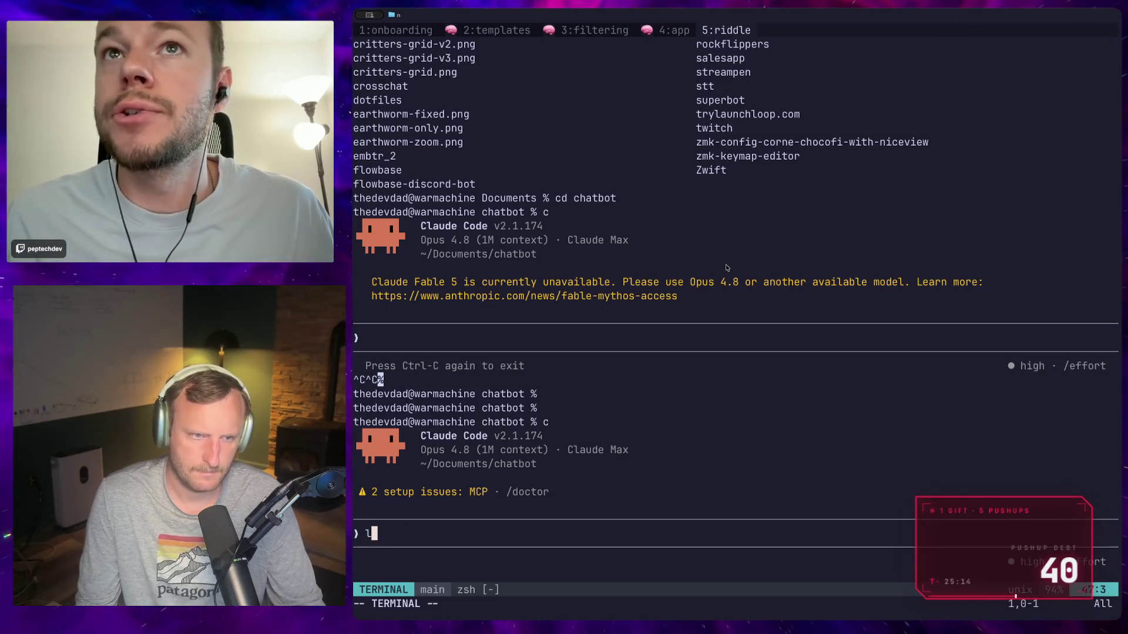
text(ets create a)
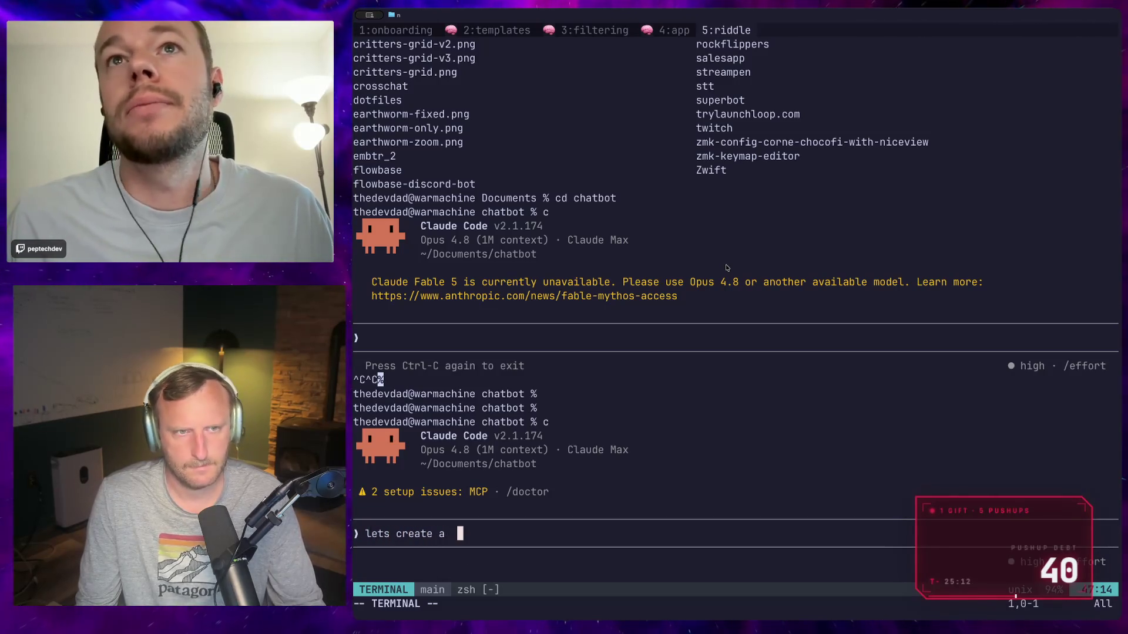
key(BackSpace)
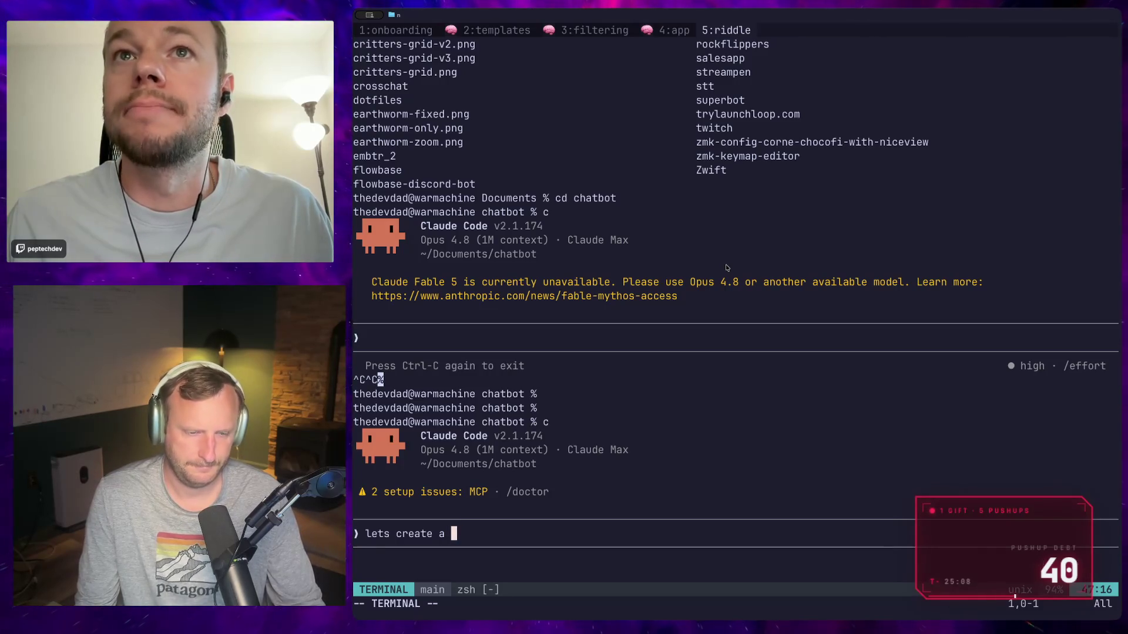
text(pl)
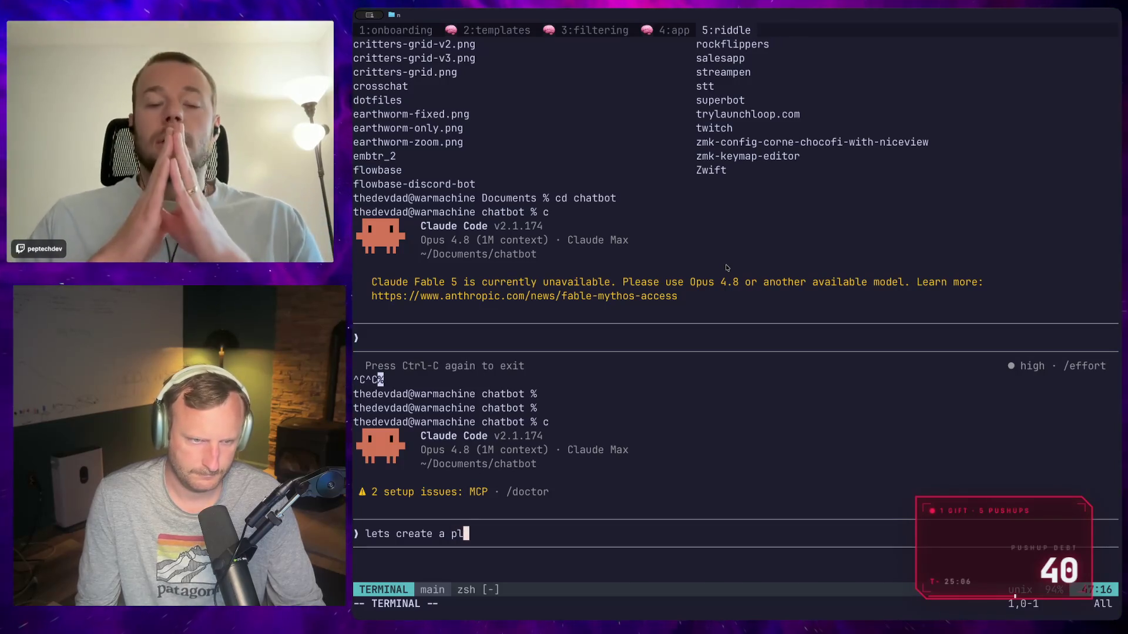
key(BackSpace)
text(oll app where )
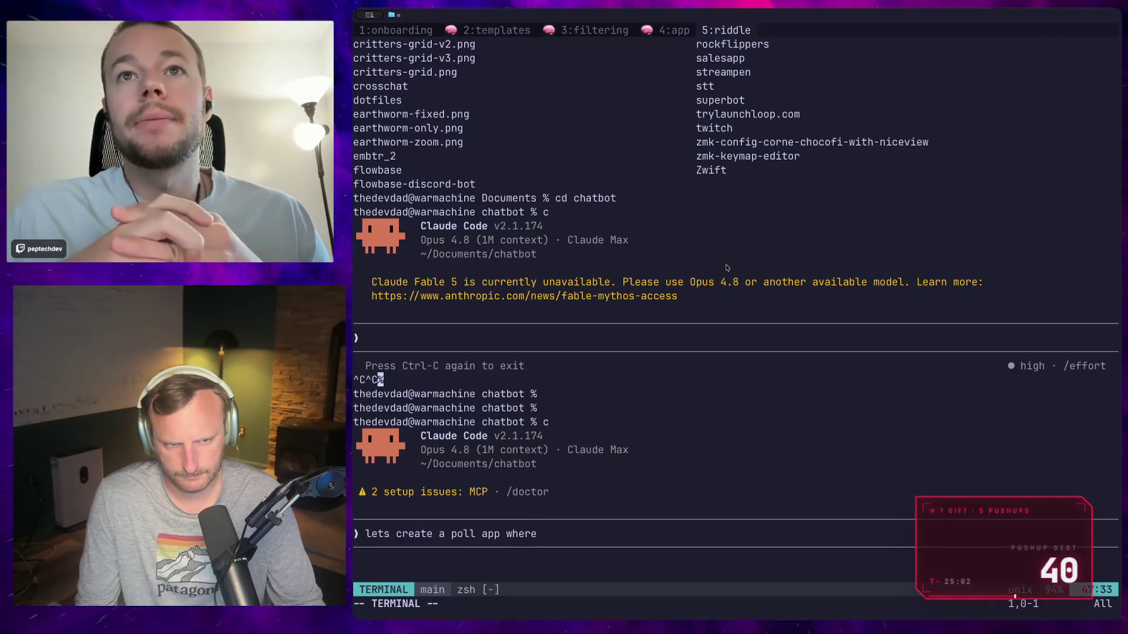
text(mods a)
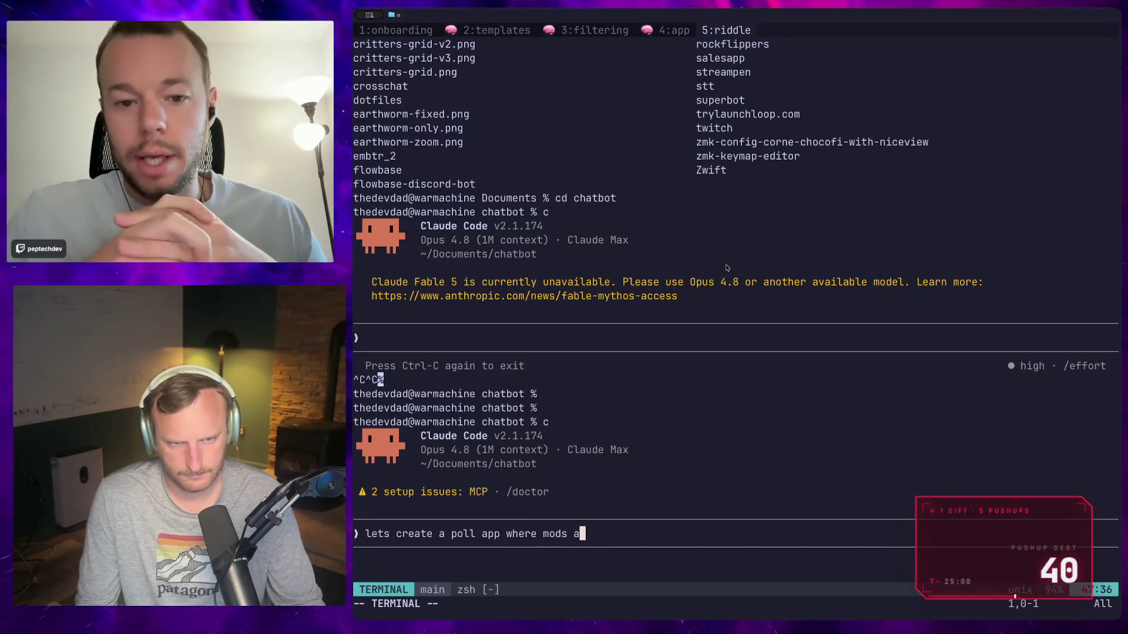
text(nd whitelisted)
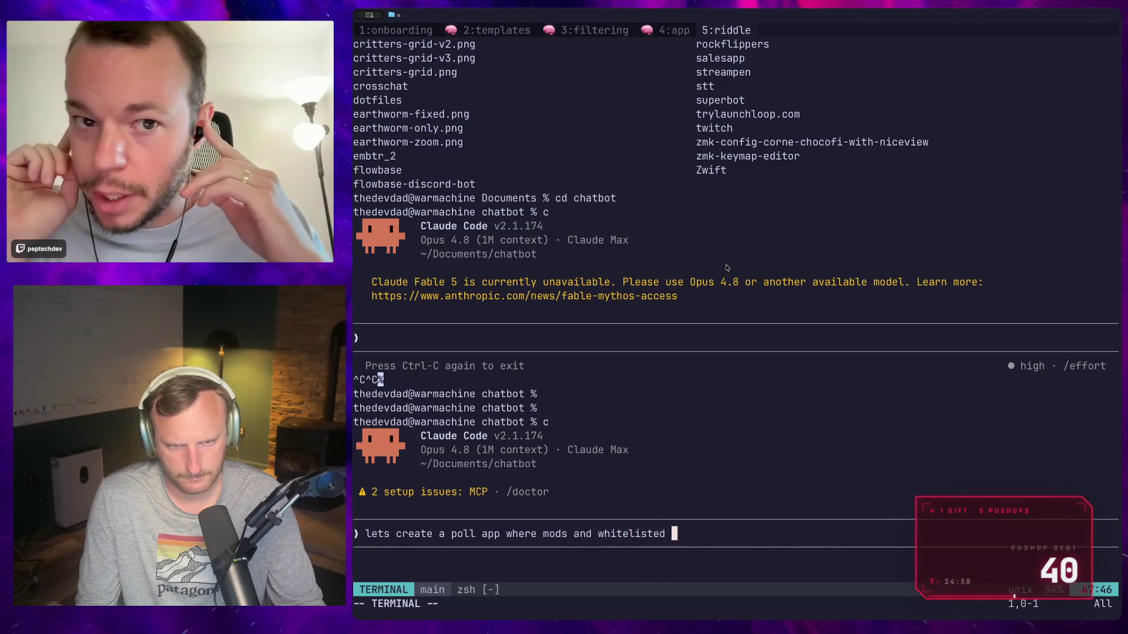
text( users can create)
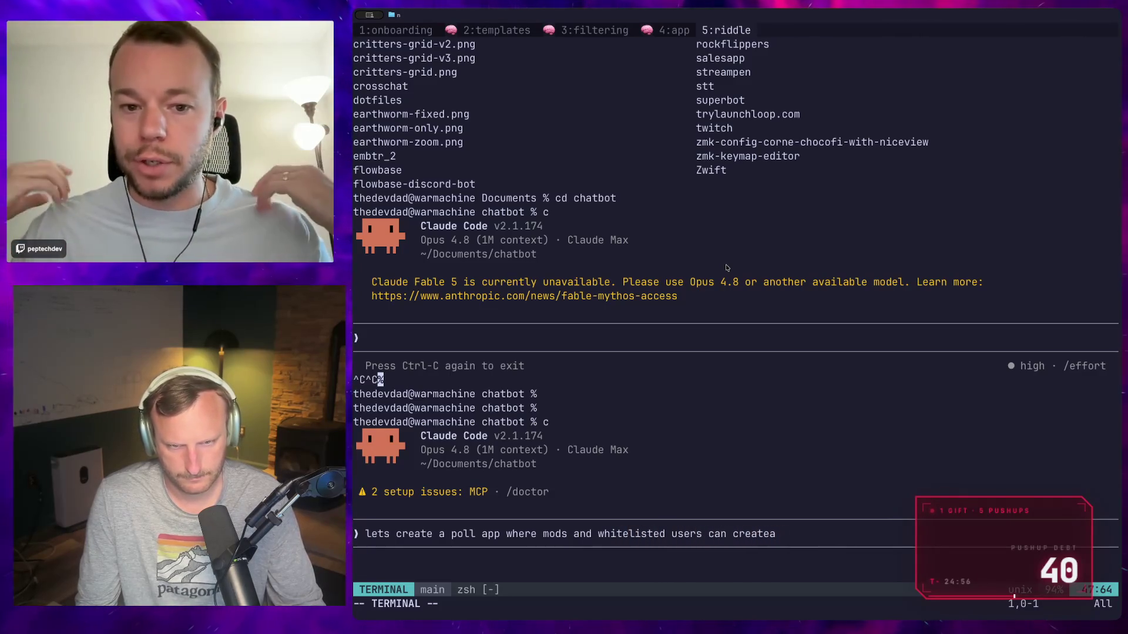
text( a pol)
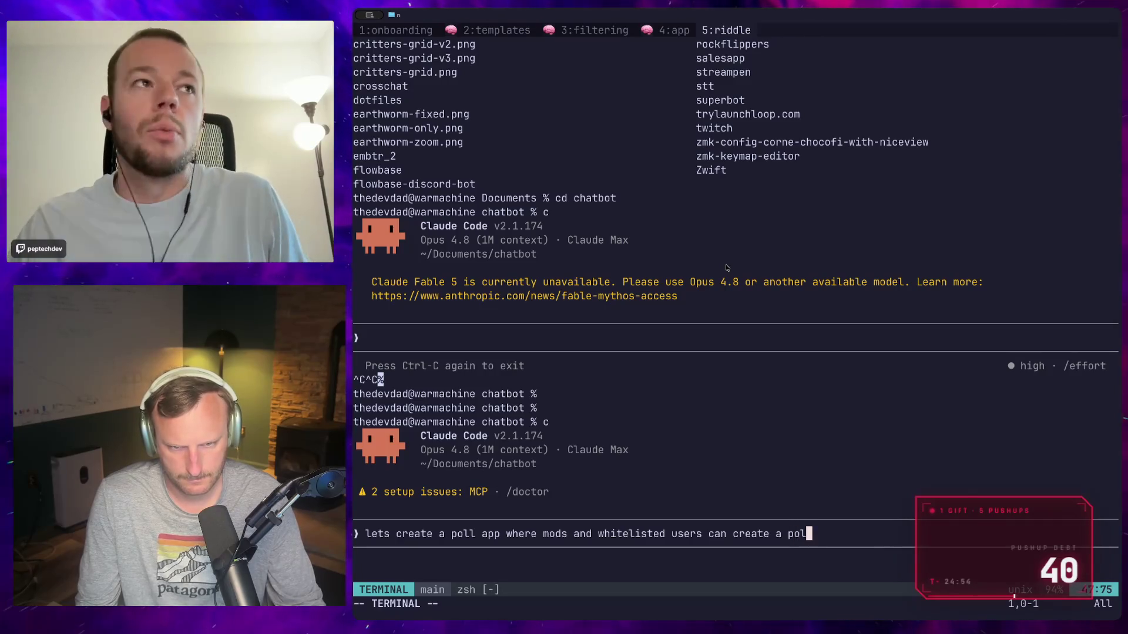
text(l. the poll wil)
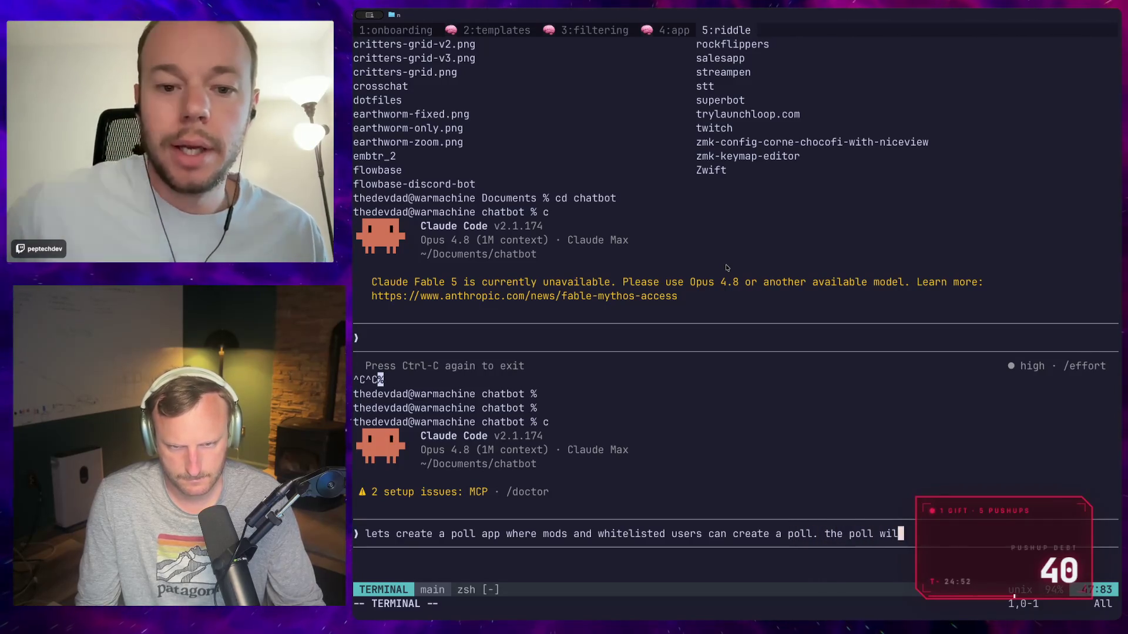
text(l)
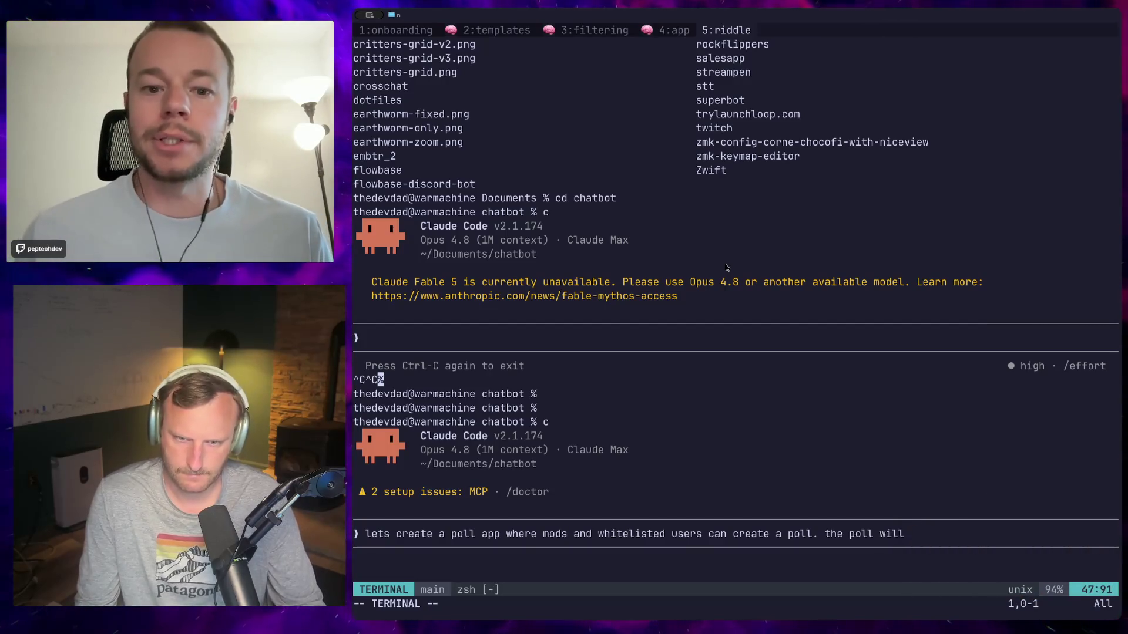
text( have a brows)
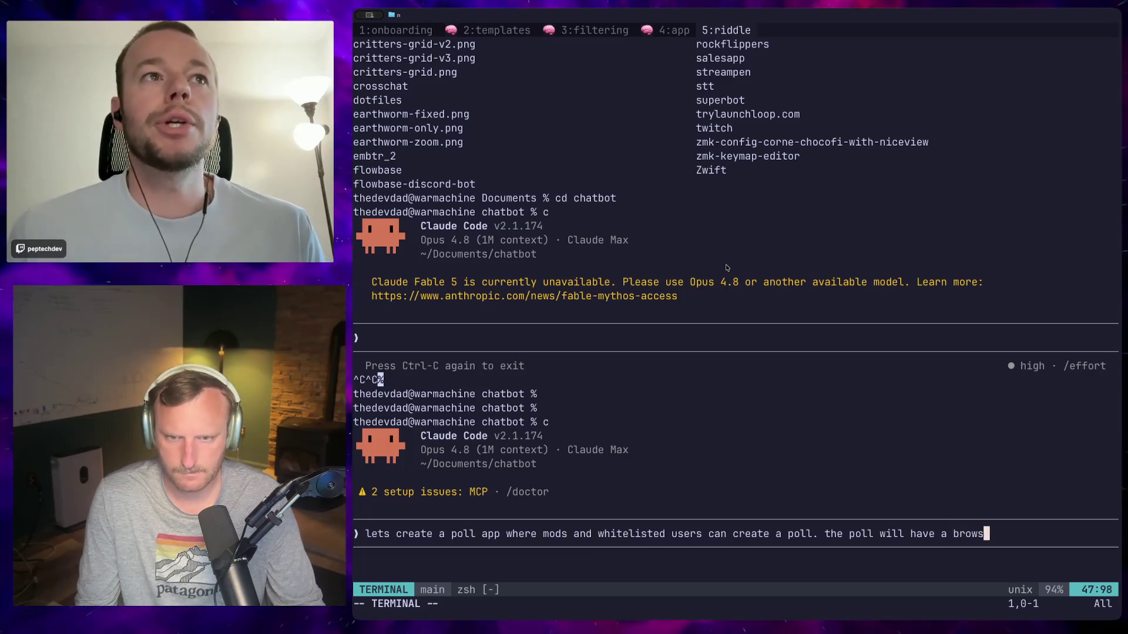
text(er source. )
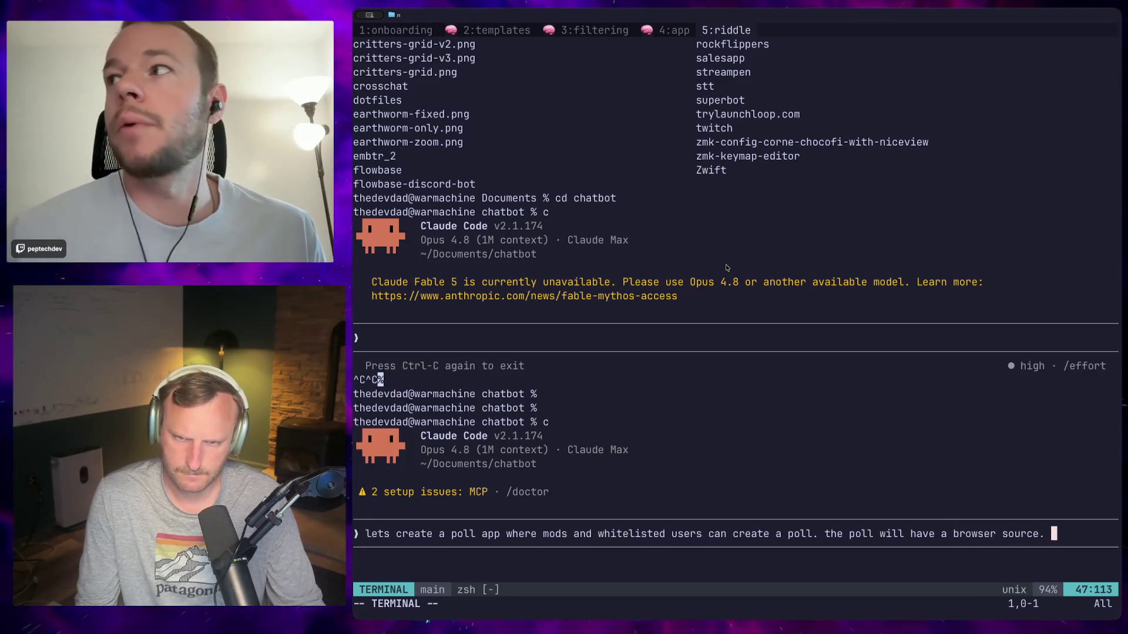
text(work with the)
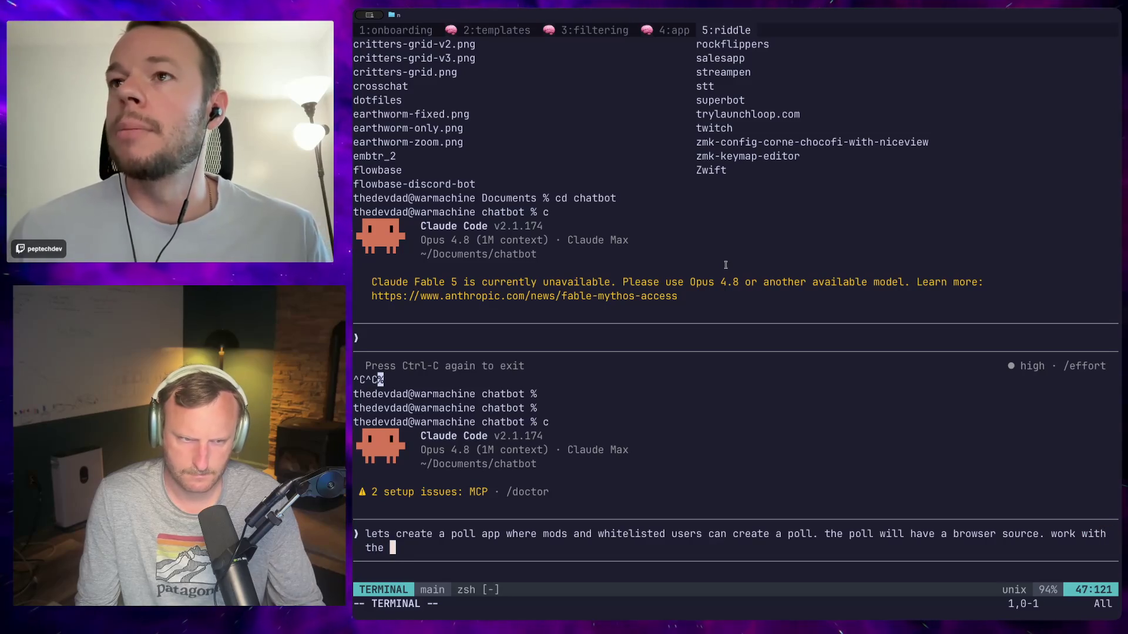
text(Documents/)
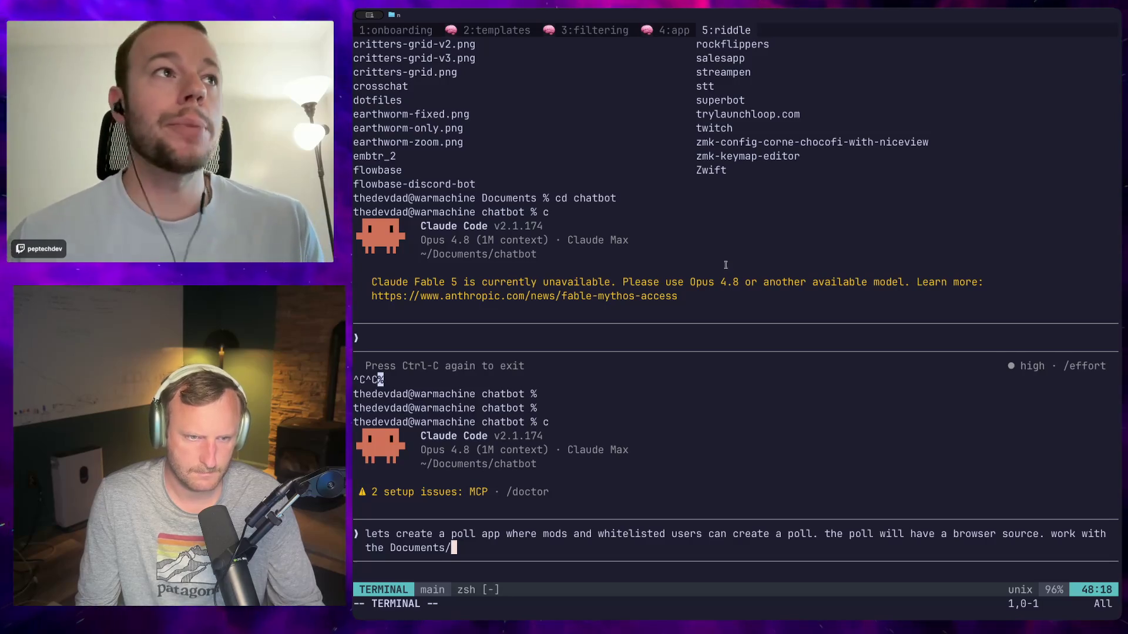
text(~)
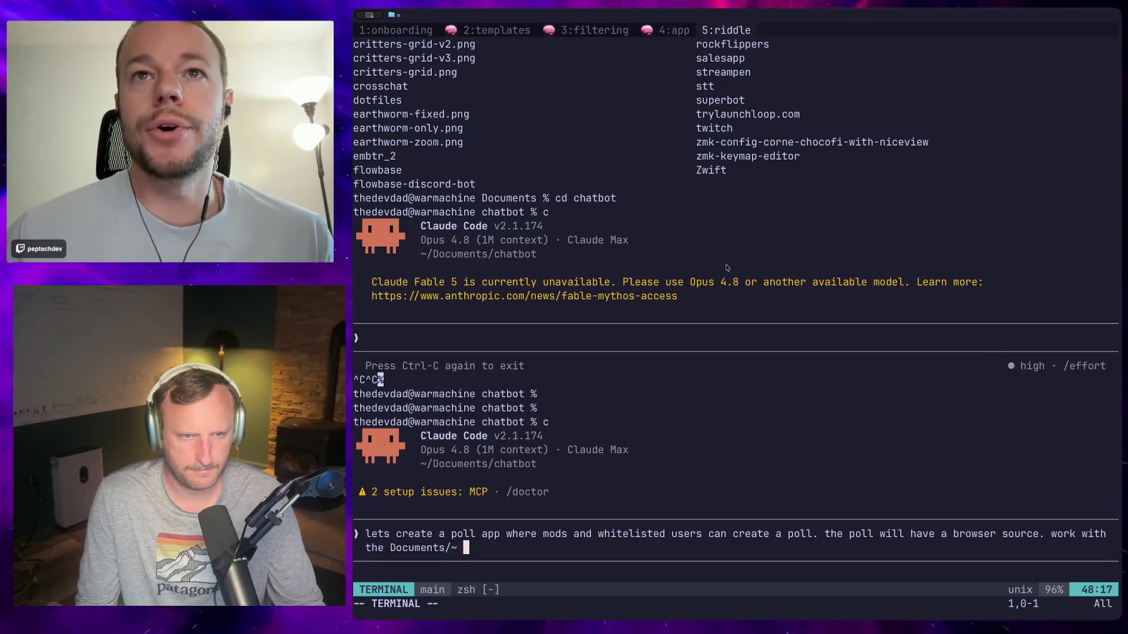
Describe the chat-based poll app with an OBS browser source and a '!poll <poll>' start command.
key(BackSpace)
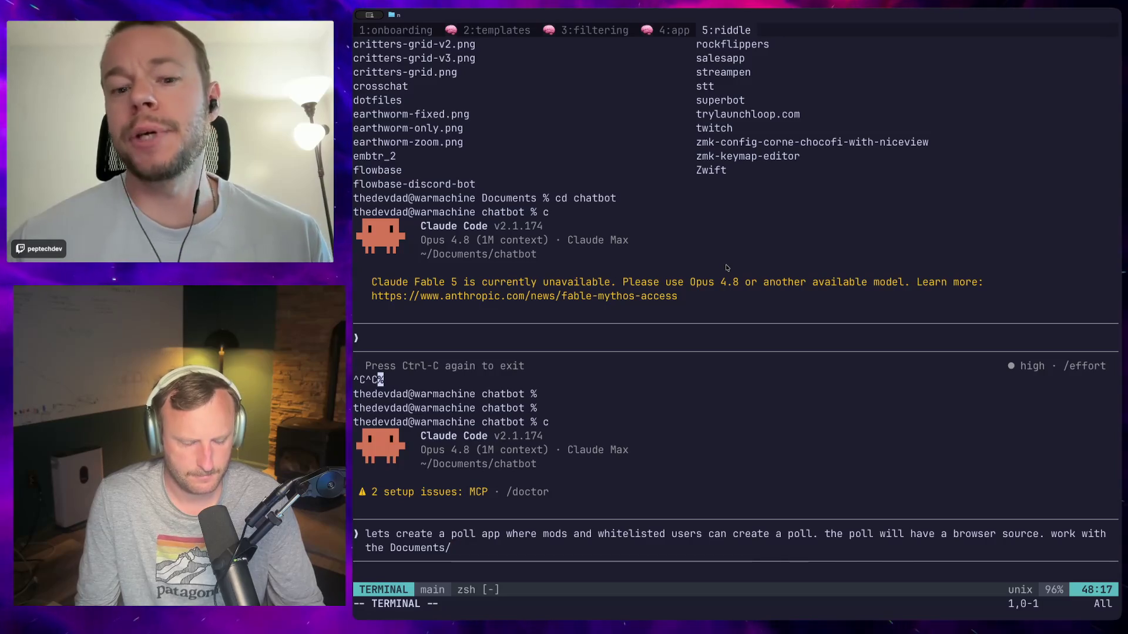
text(suerb)
key(BackSpace)
key(BackSpace)
key(BackSpace)
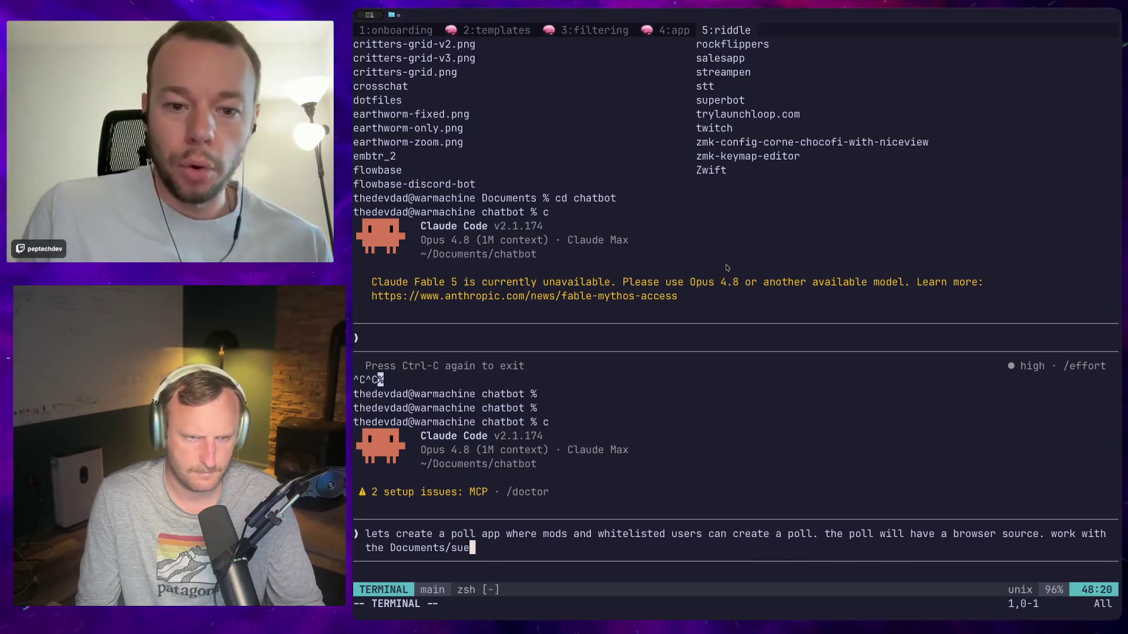
text(perbot)
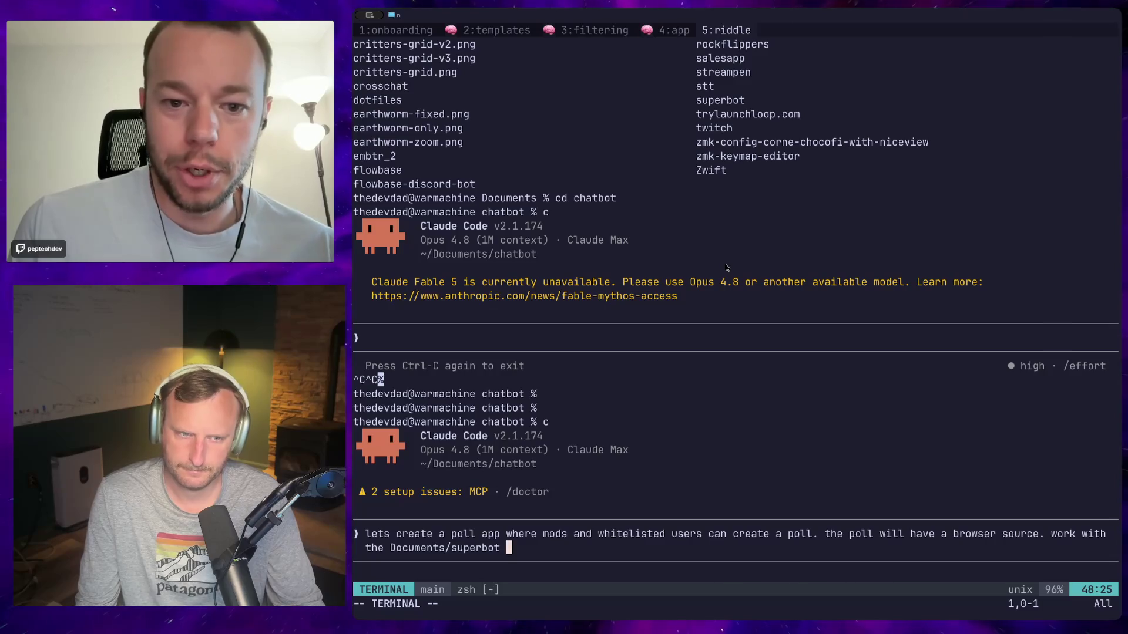
text( to create the obs element. it sho)
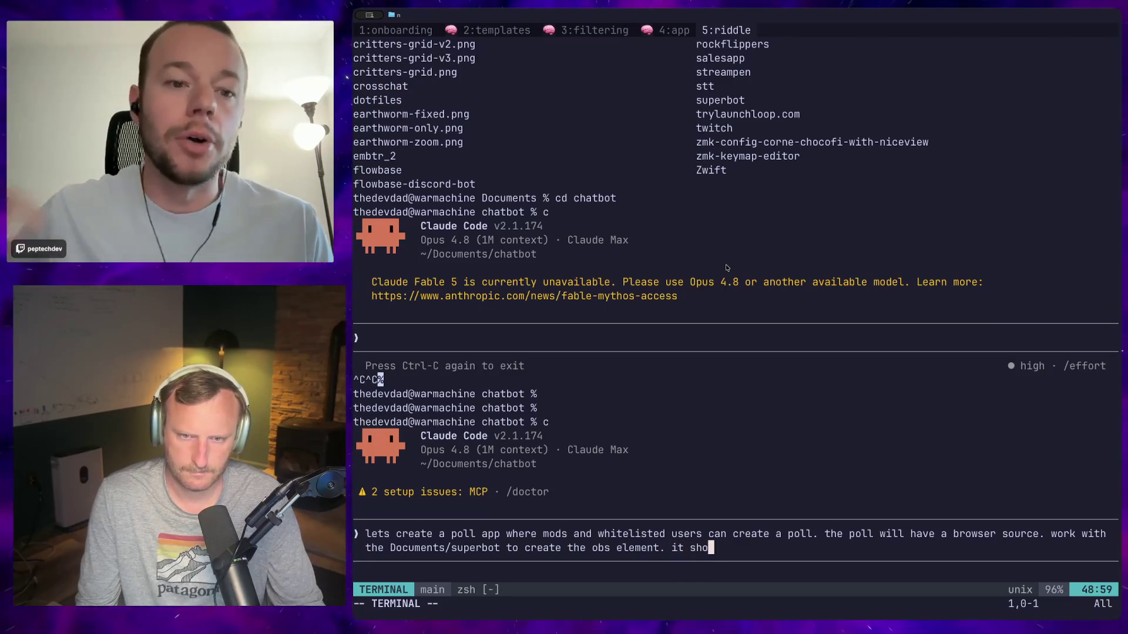
key(BackSpace)
key(BackSpace)
text(o)
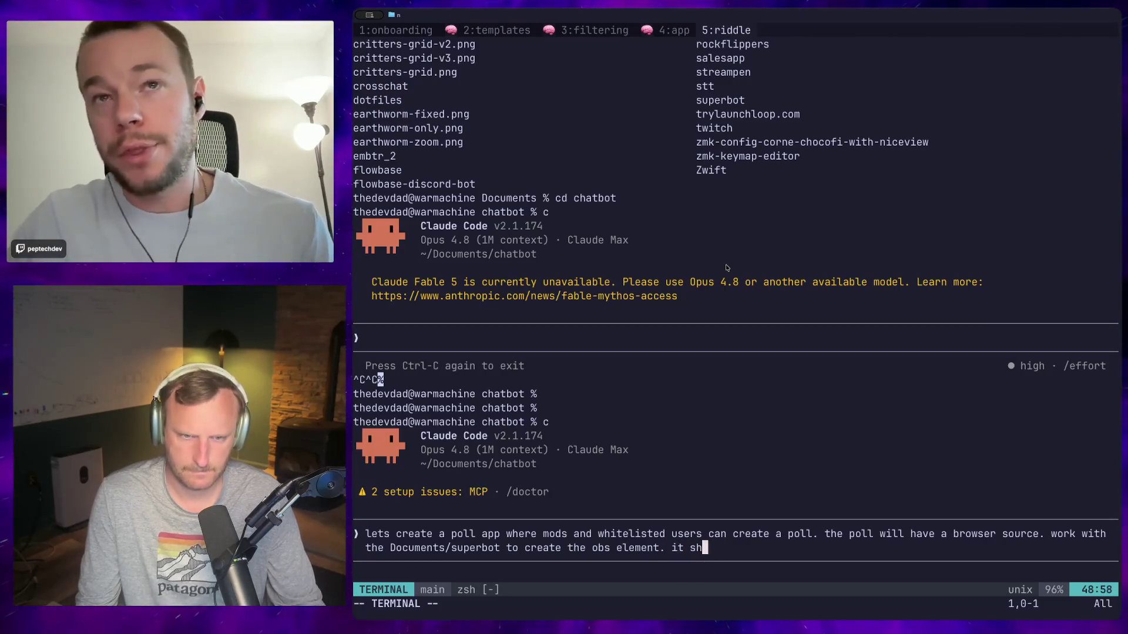
text(uld be a)
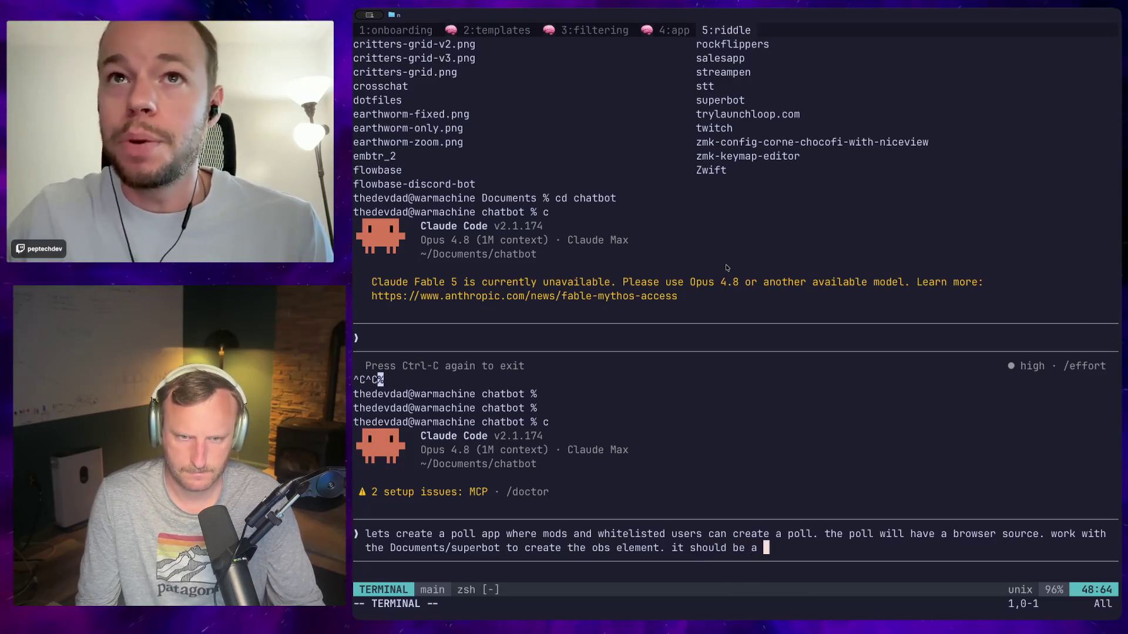
text( browser source)
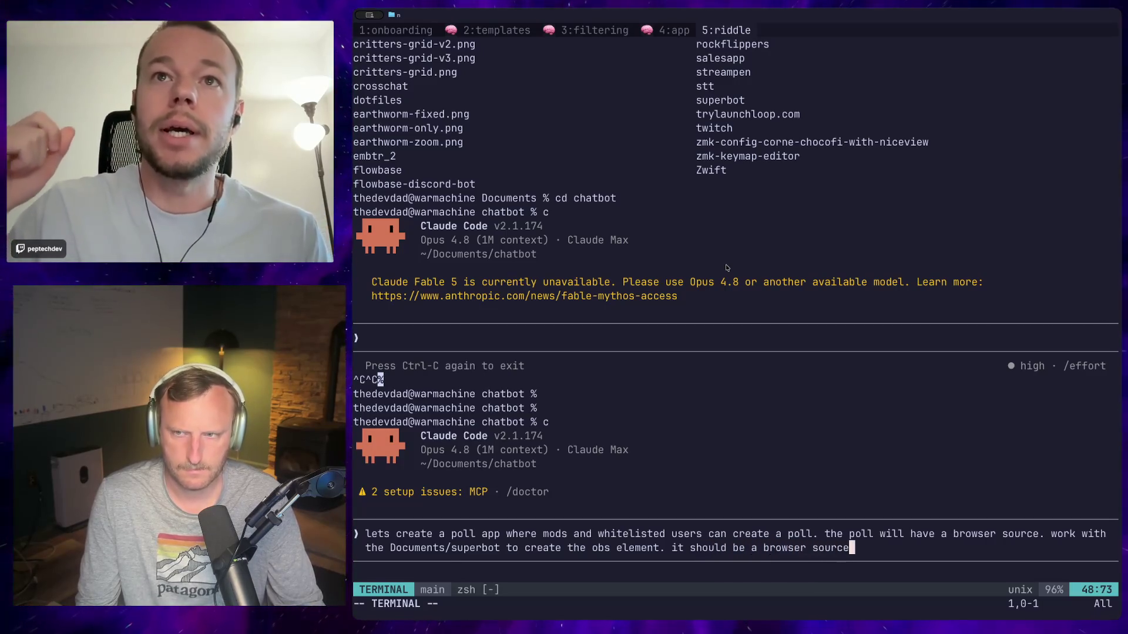
text( and)
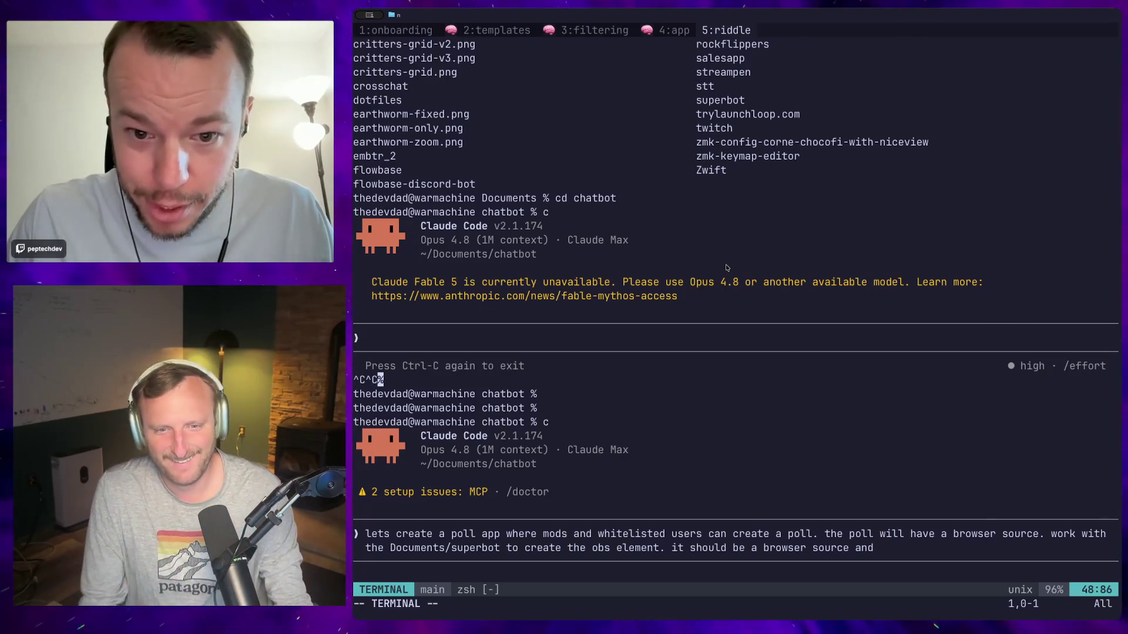
text(chat based so if)
key(BackSpace)
key(BackSpace)
text(brows)
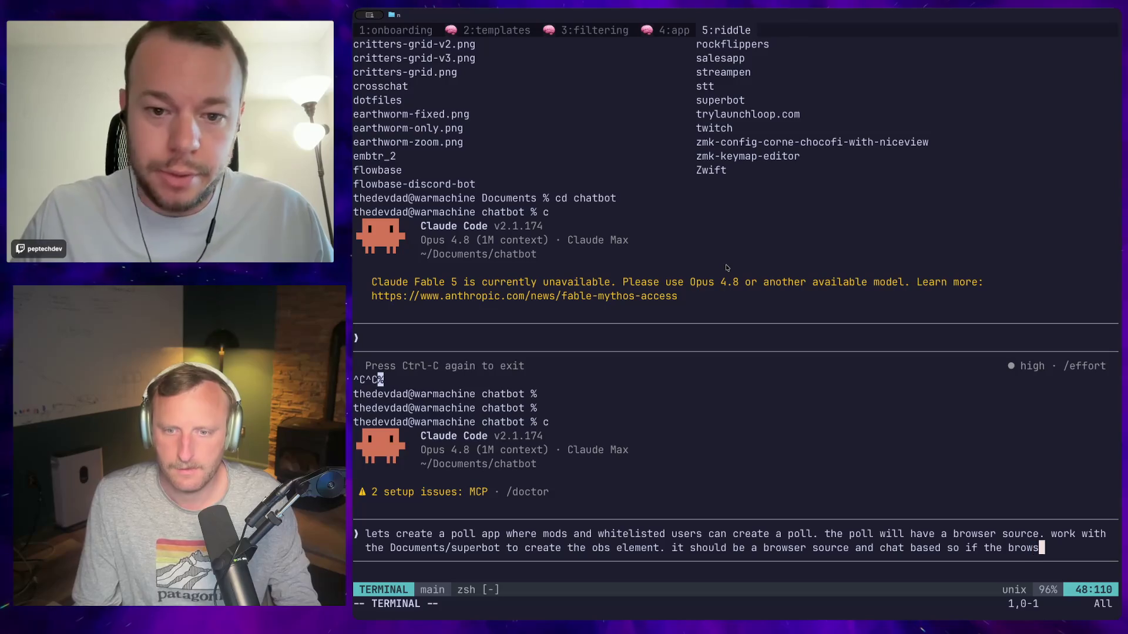
text(isnt up th)
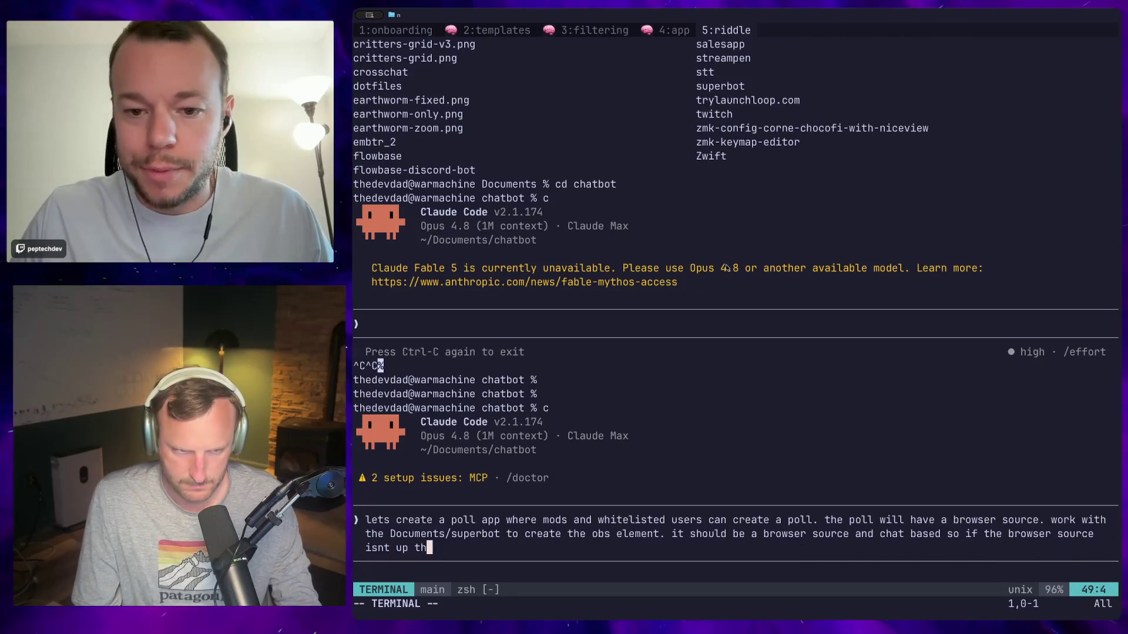
text(s. you can kick off a poll with)
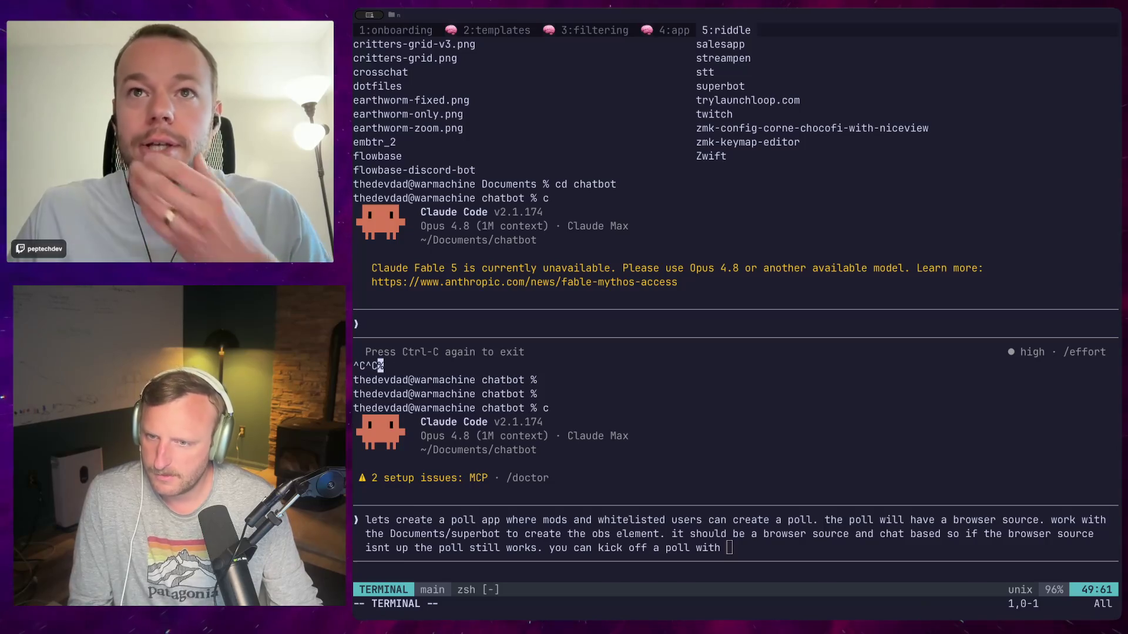
key(alt+Tab)
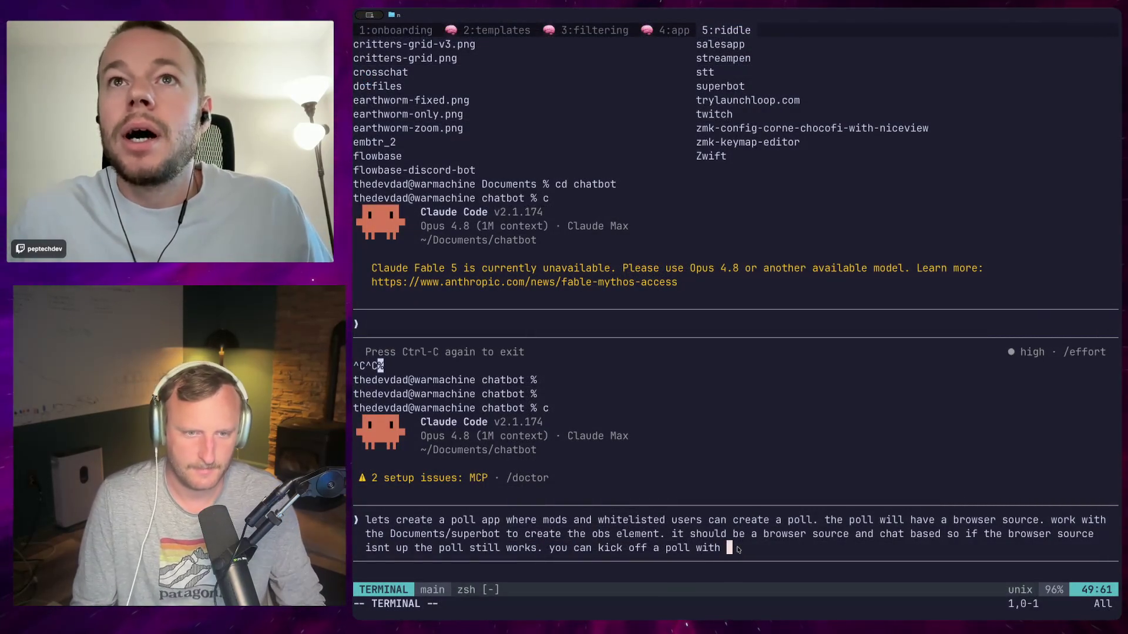
text(!poll )
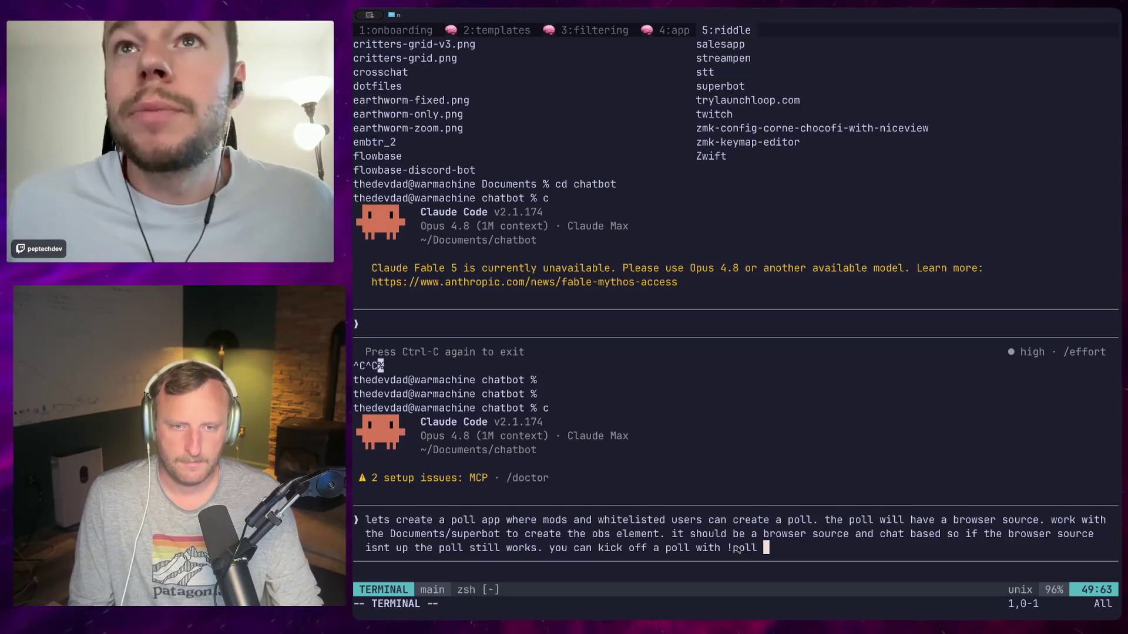
text(<poll>)
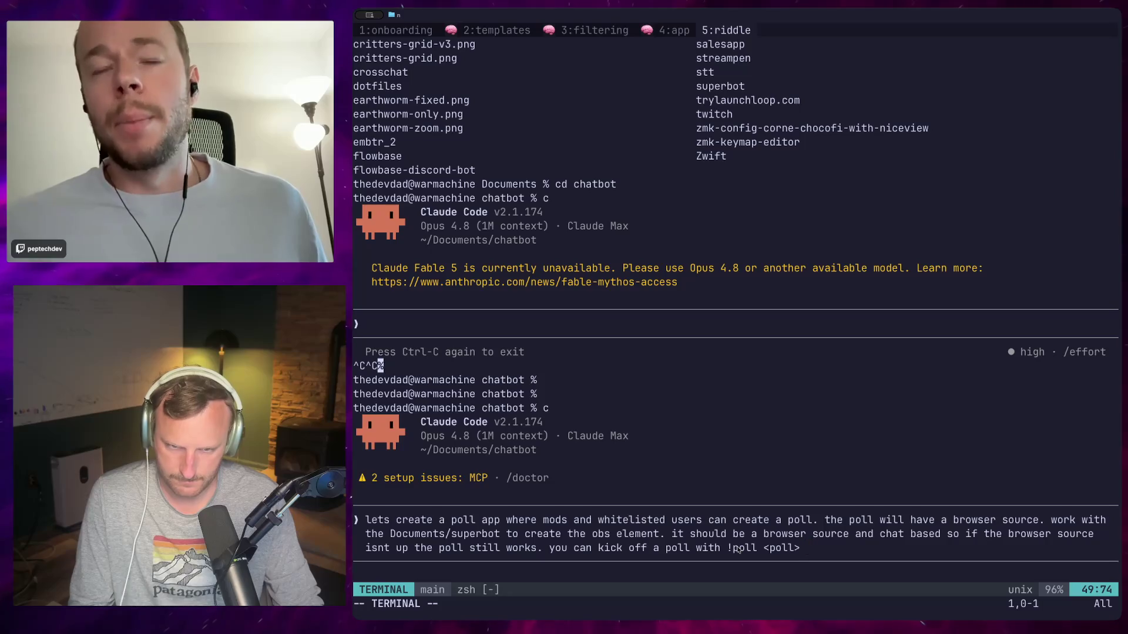
text( <)
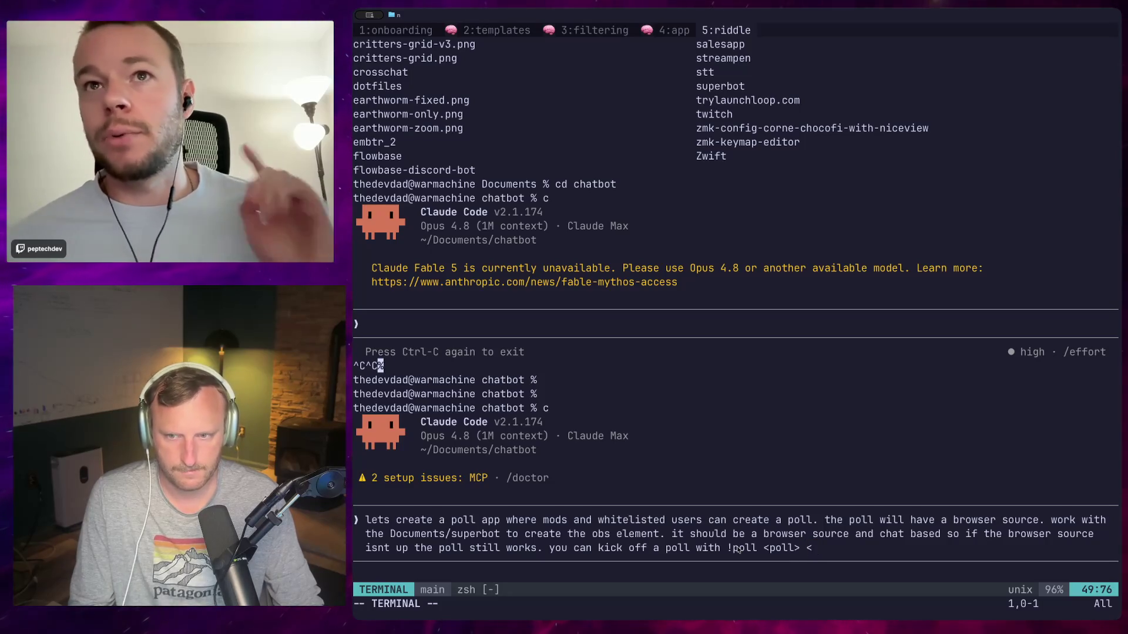
key(BackSpace)
key(BackSpace)
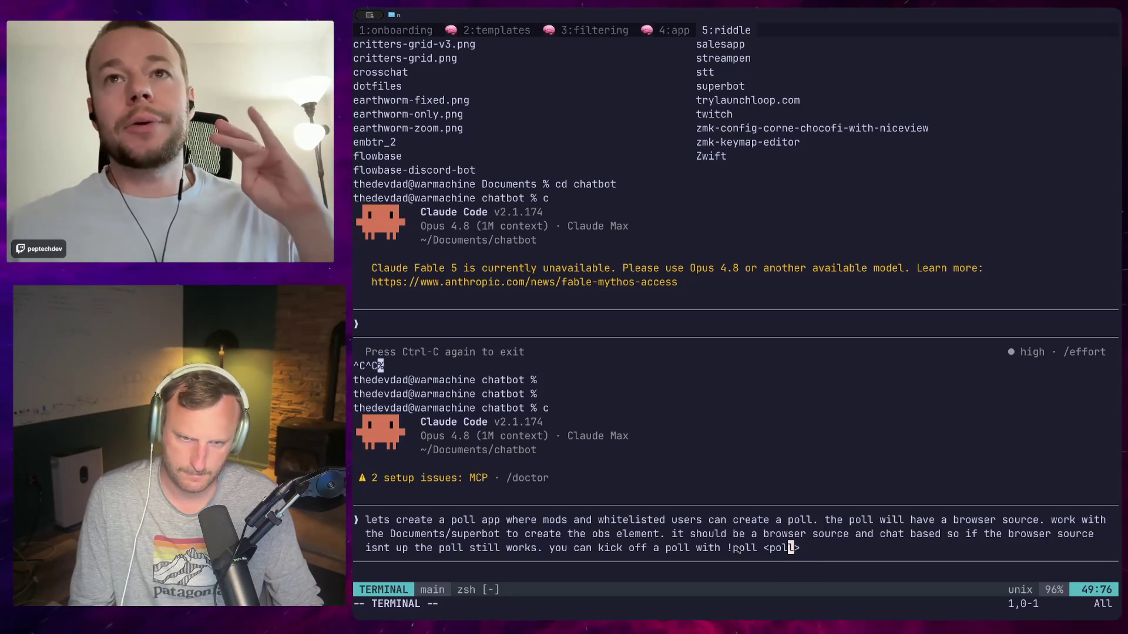
Quote the poll arguments, add the 2-minute duration, !killpoll and unobtrusive-UI notes, and submit.
key(Left)
key(Left)
key(Left)
key(Left)
key(Left)
key(Left)
text(")
key(End)
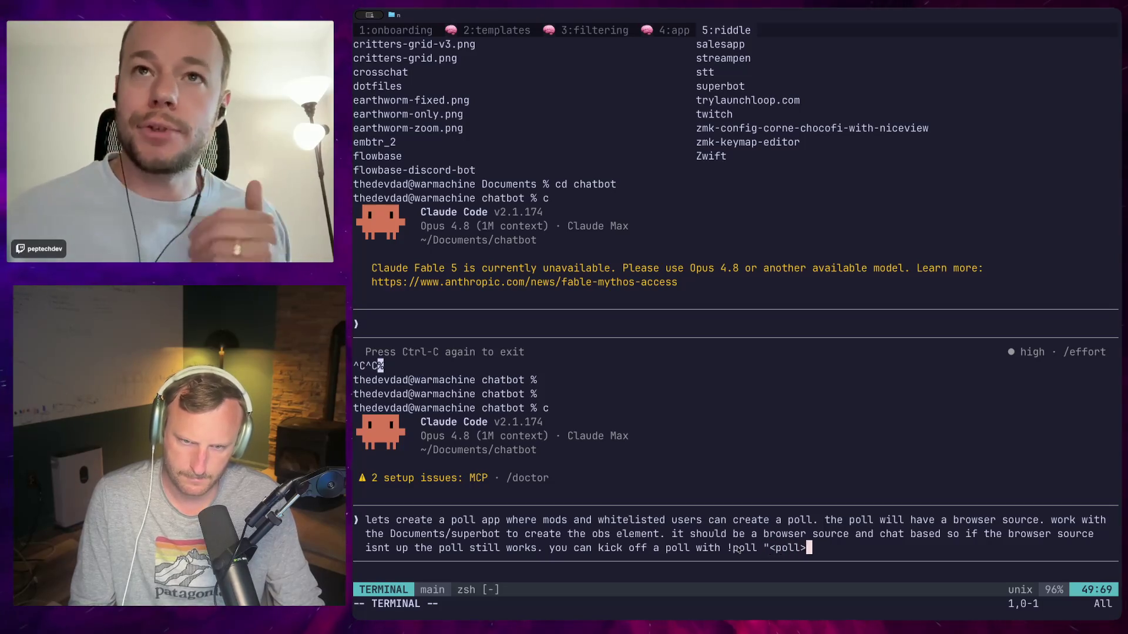
text(" ")
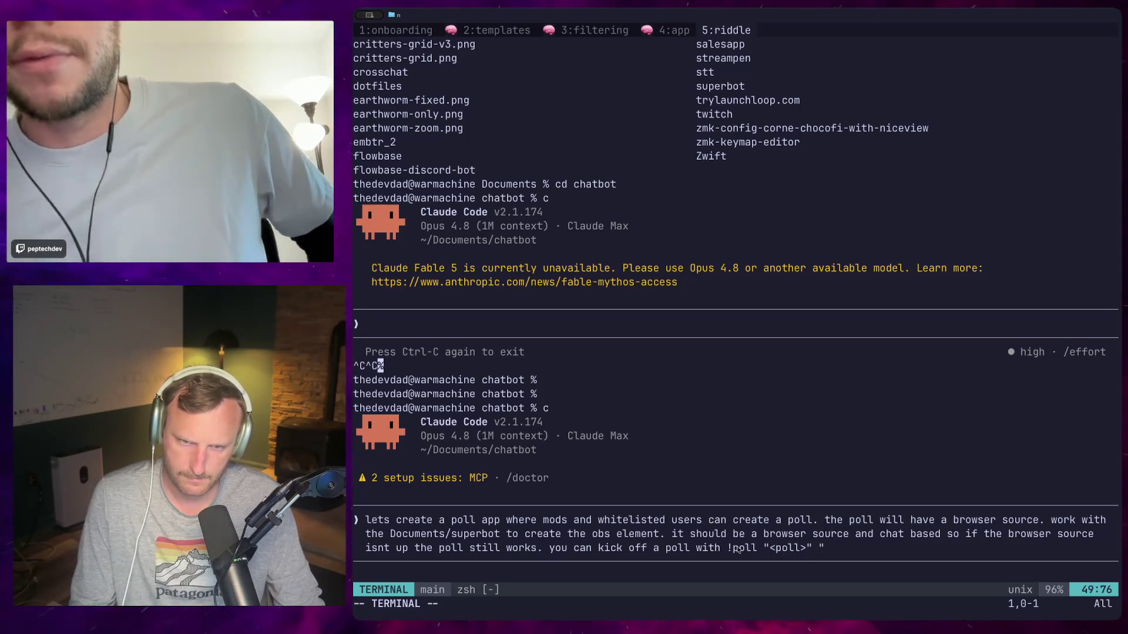
text(<option)
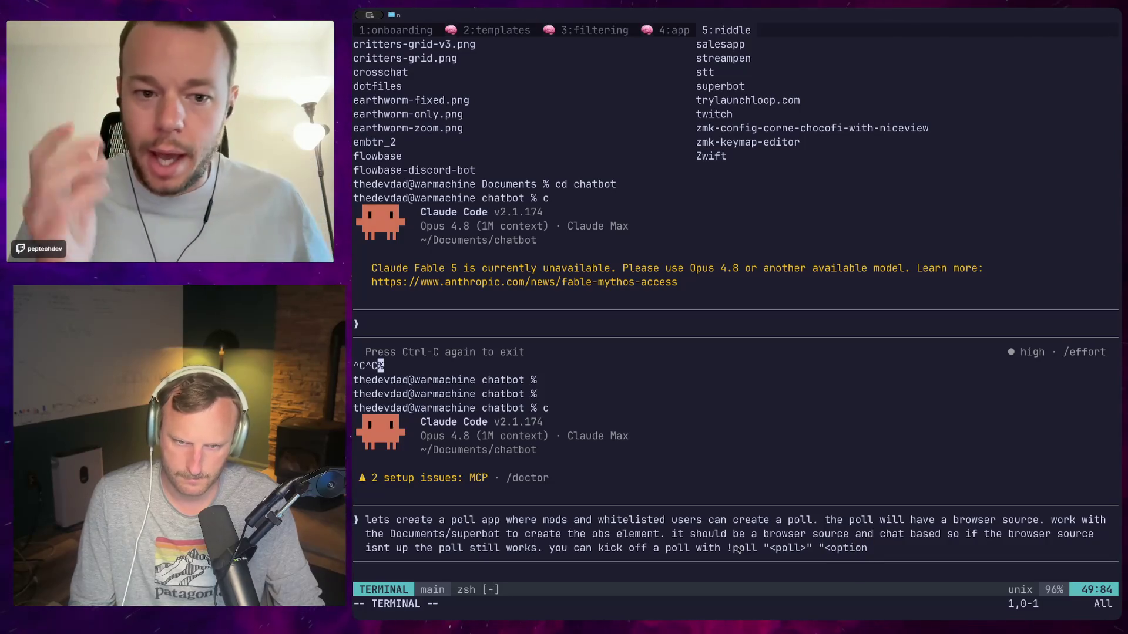
text( 1> "<)
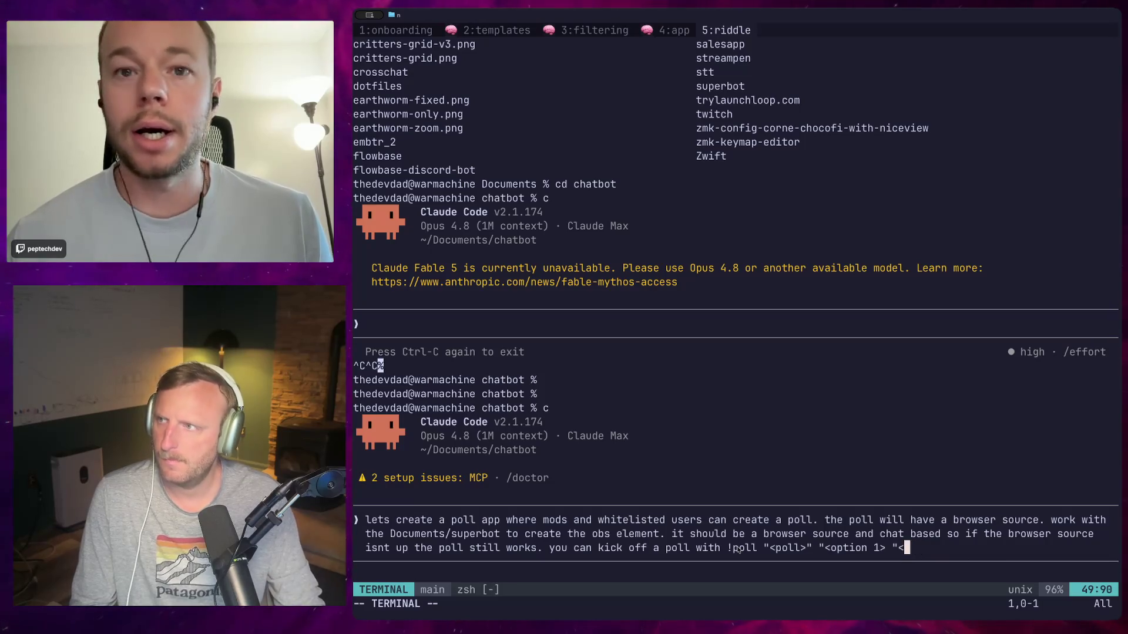
text(> "<optio)
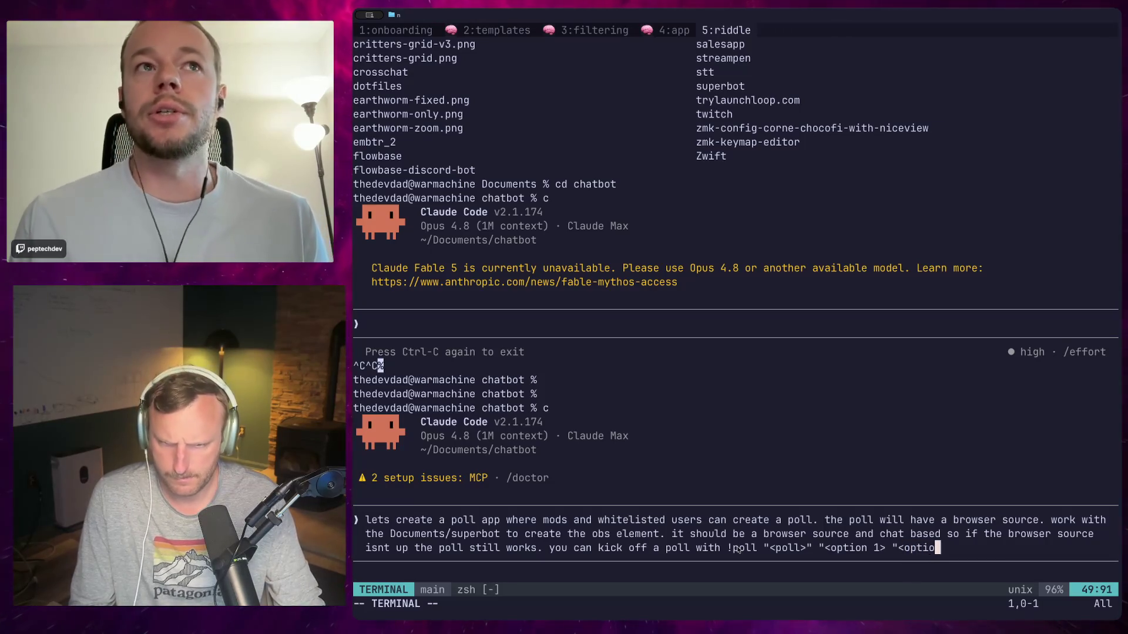
text(n2>)
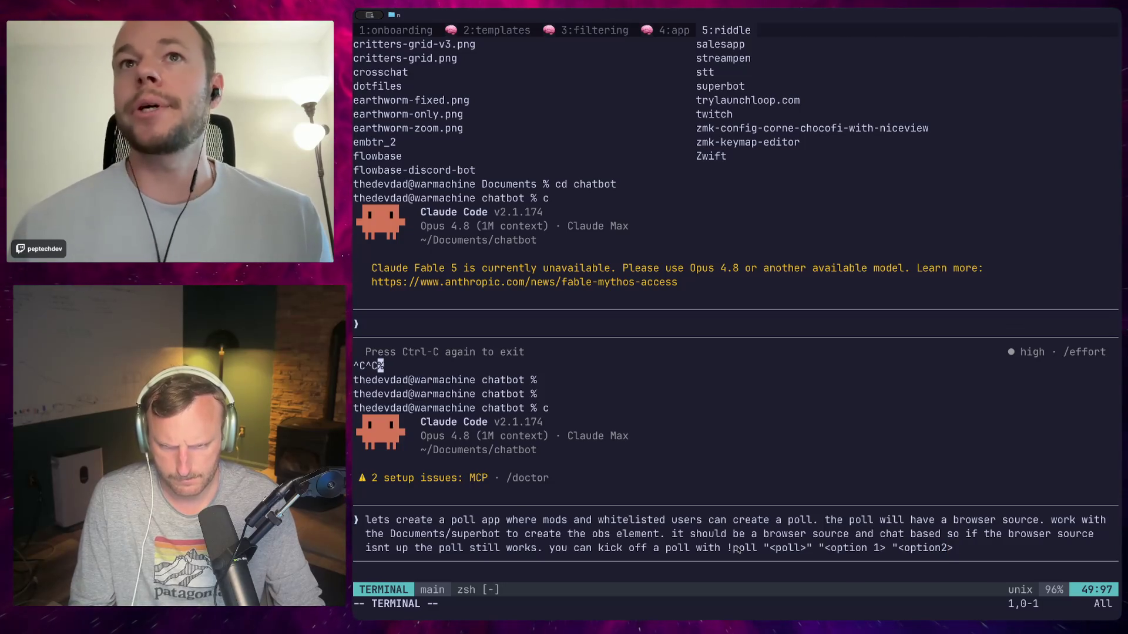
text(" ...)
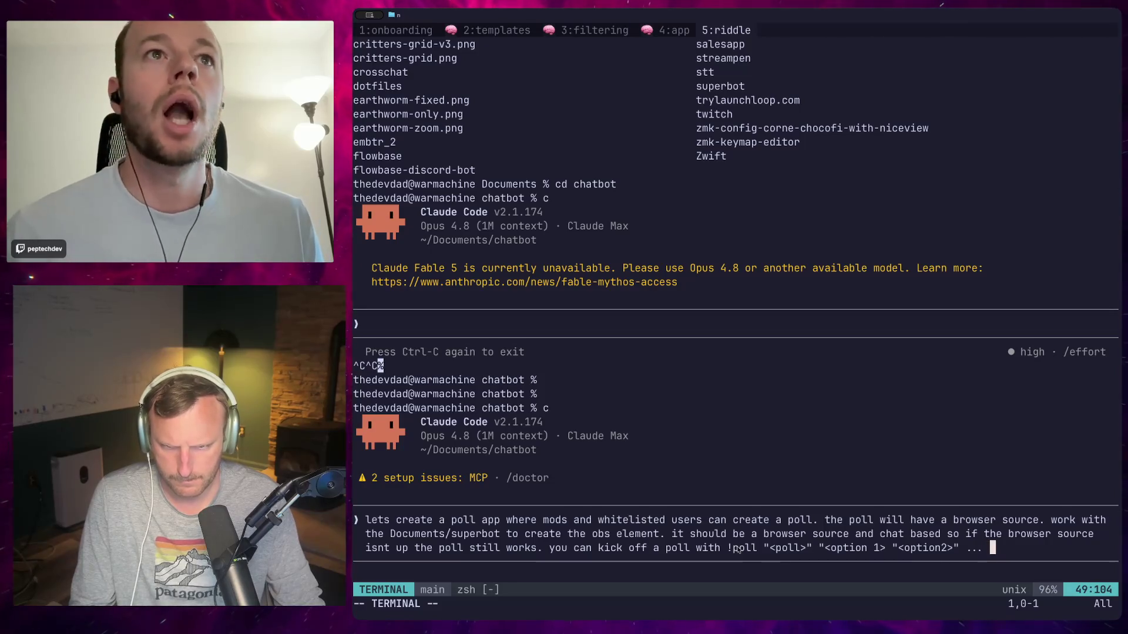
text( "<option n>")
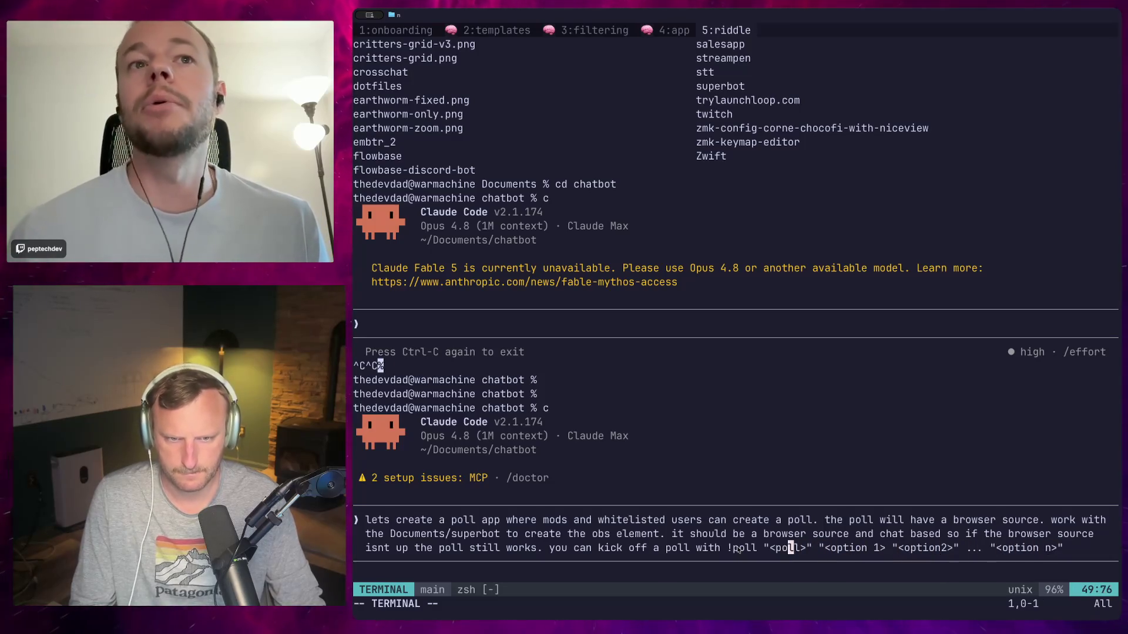
key(Left)
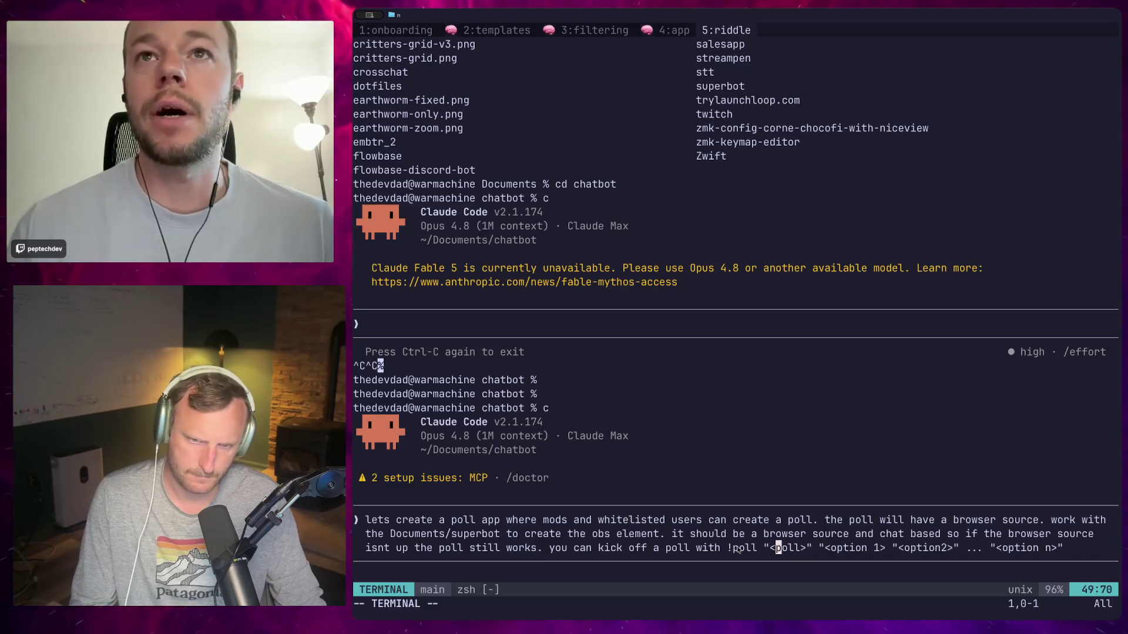
key(Right)
key(Right)
key(Right)
key(Right)
key(Right)
key(Right)
key(Right)
key(Right)
key(Right)
key(Right)
key(Right)
key(Right)
text(dura)
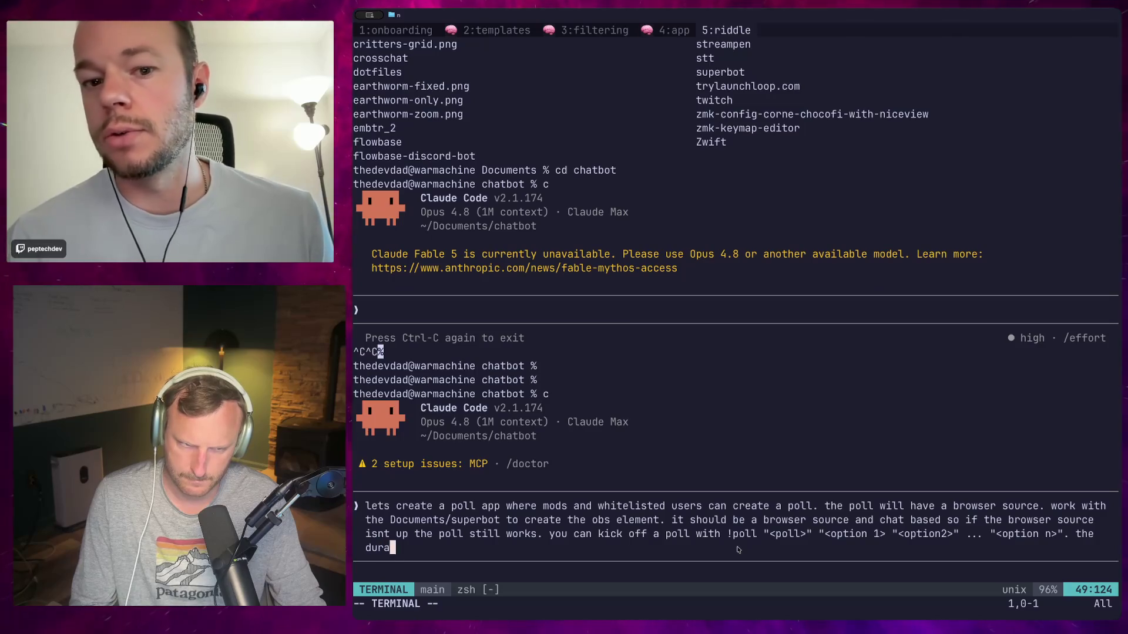
text(tion is always)
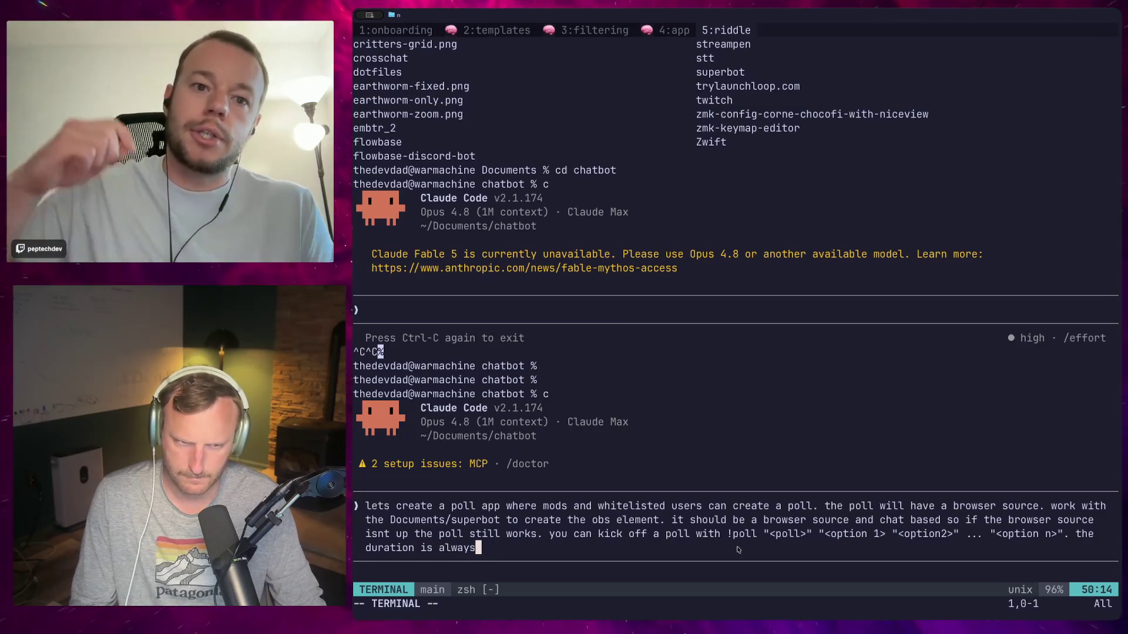
text( 2 mins. you ca)
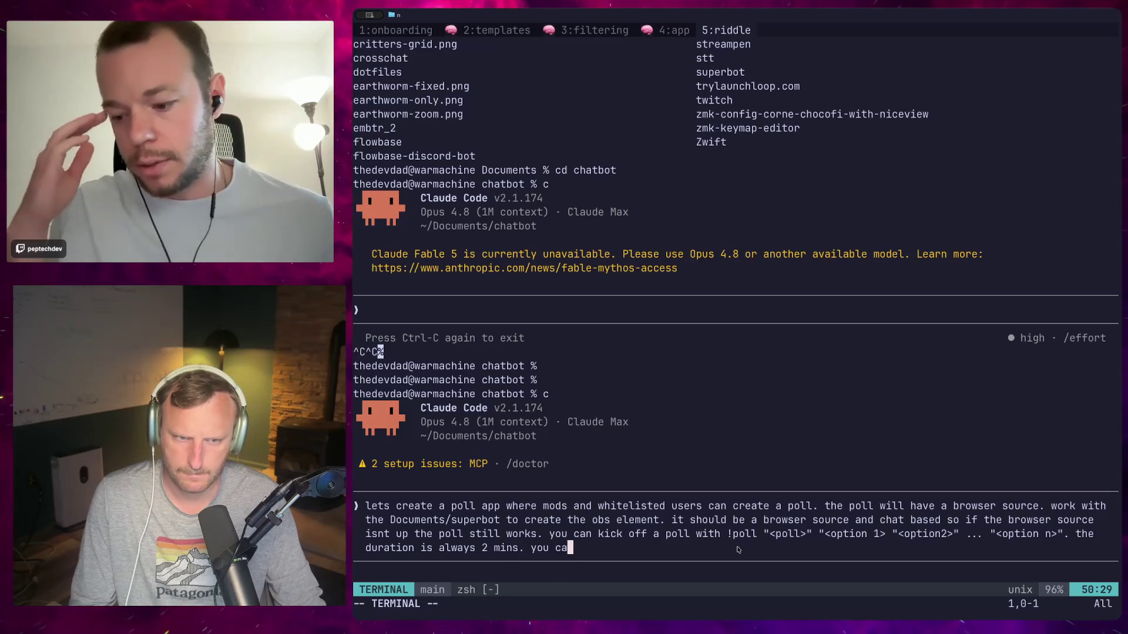
text(n end it with )
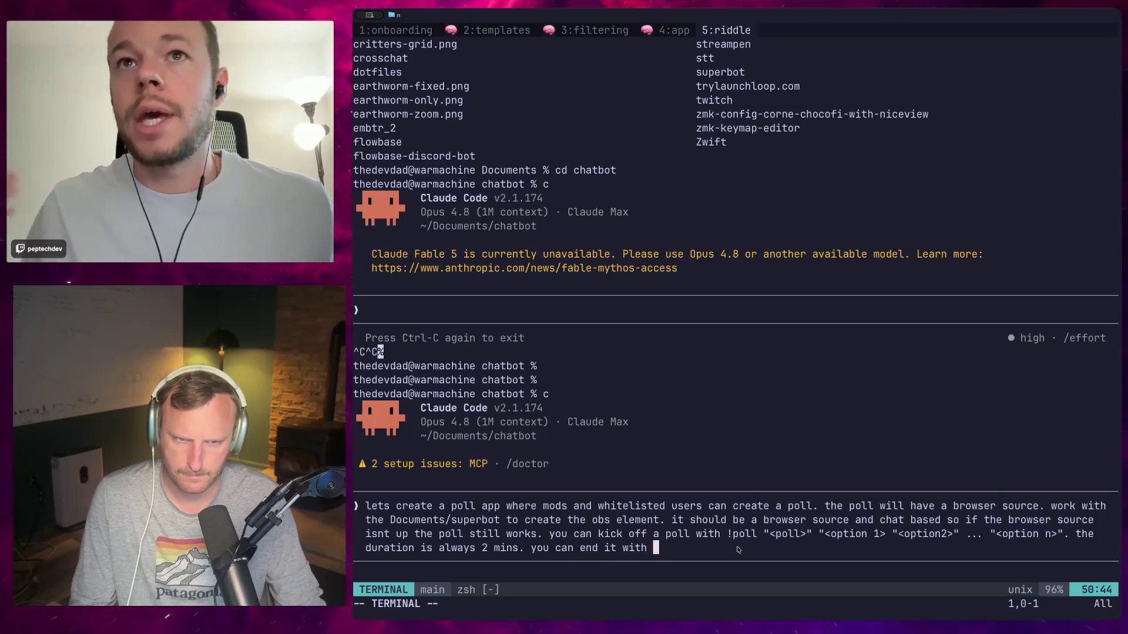
text(!killpoll. the ui eleme)
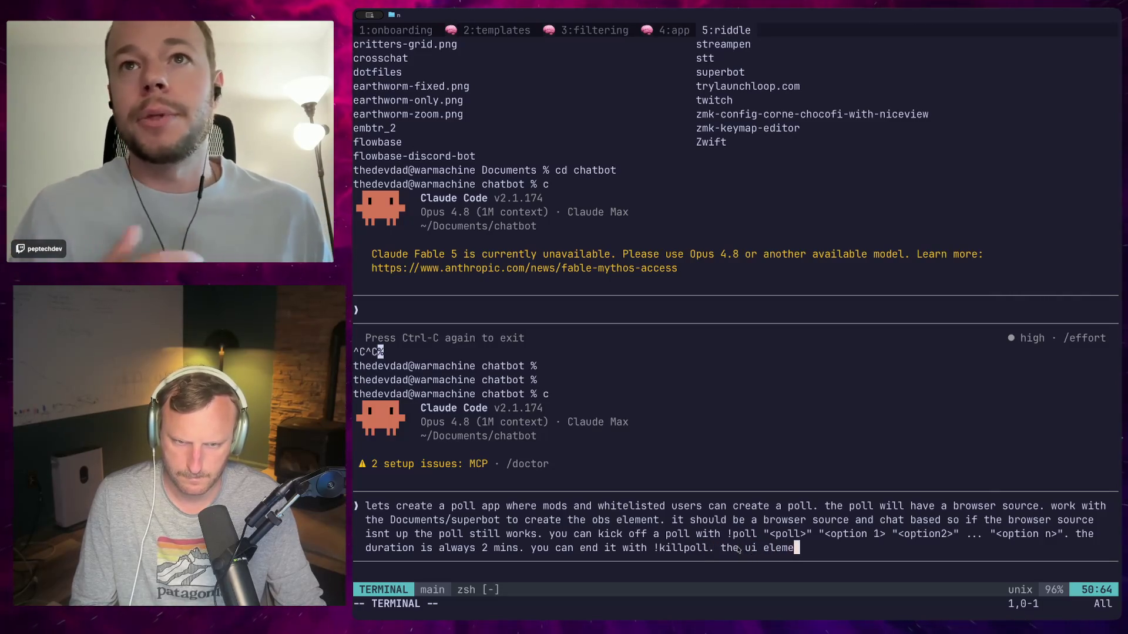
text(nt shoud)
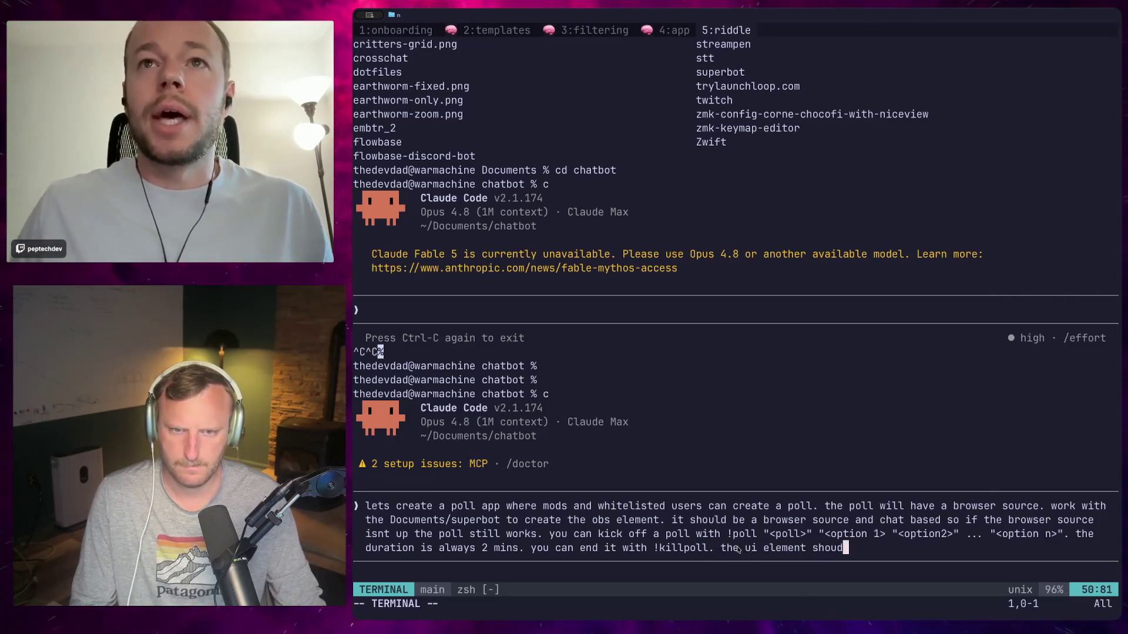
key(BackSpace)
text(ld not be that invaisive.)
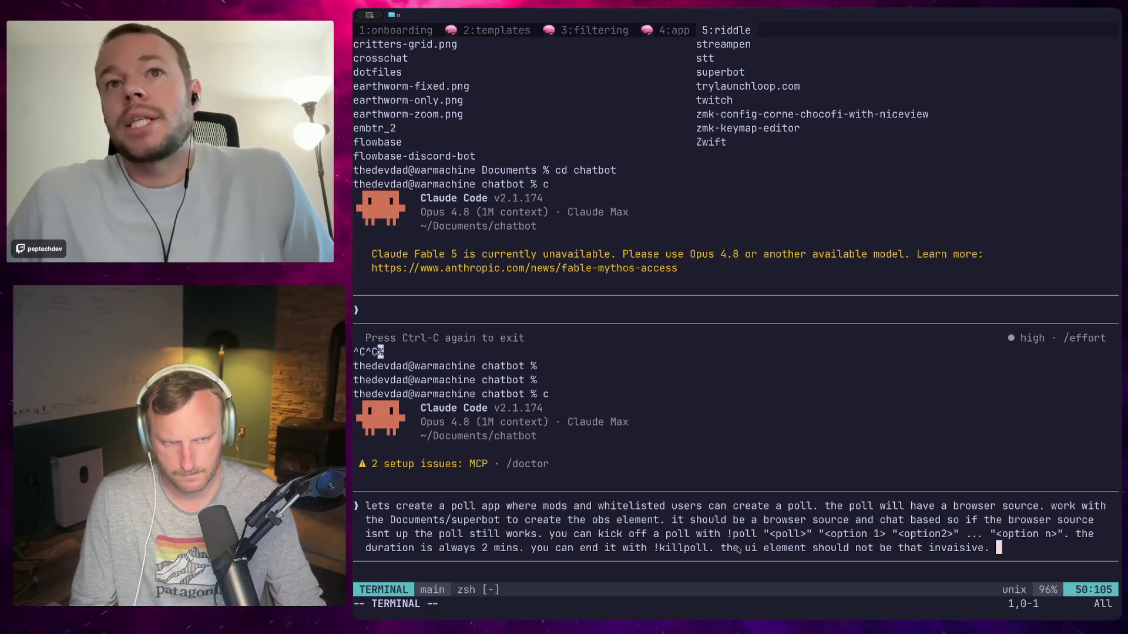
key(Return)
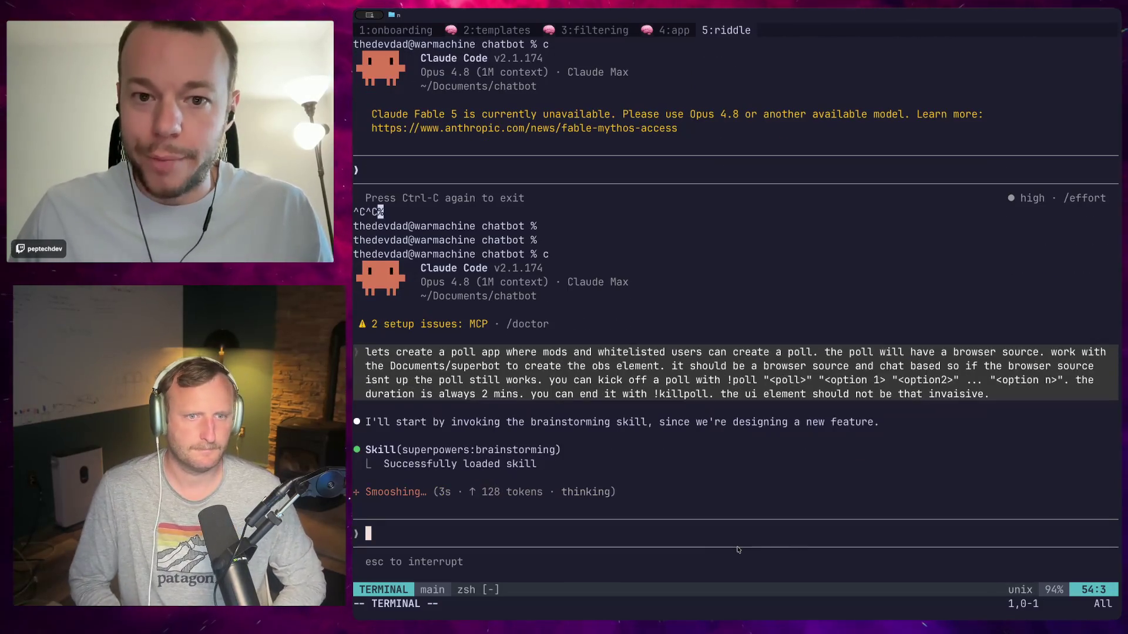
Interrupt the run and resubmit the request adding chat posts on start, voting instructions and results.
key(Escape)
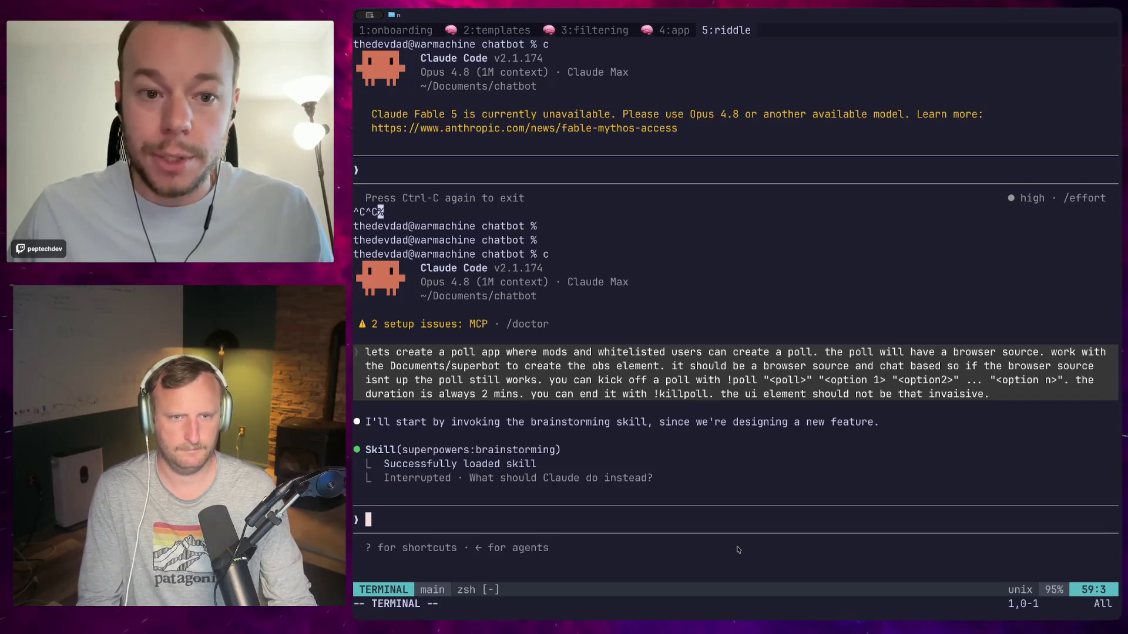
key(Up)
text(that invaisive. we )
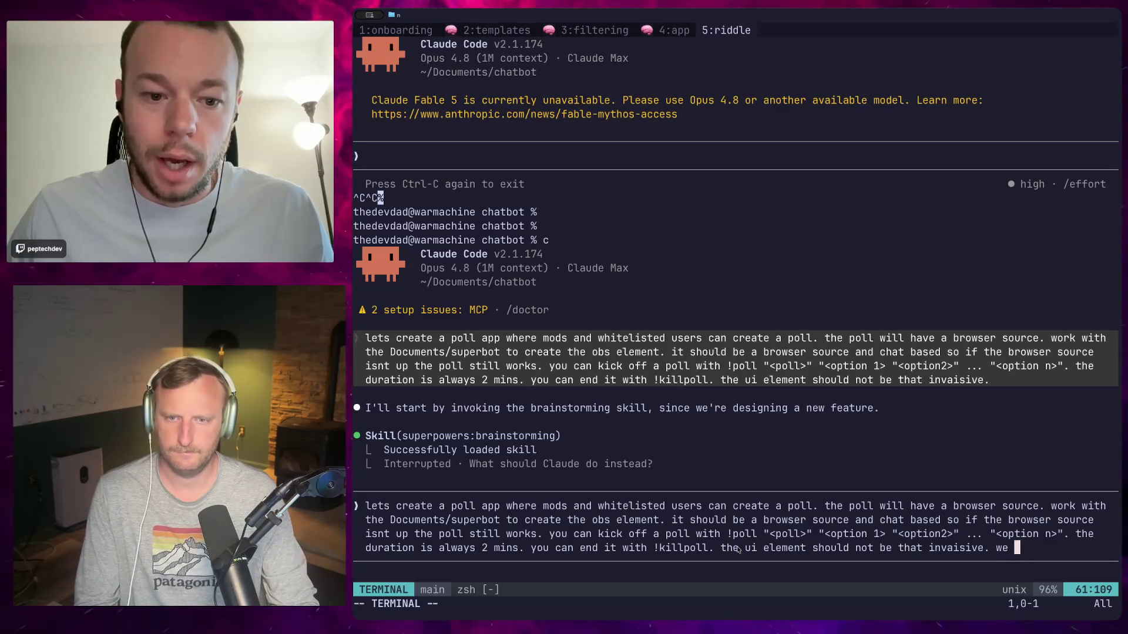
text(should post in the )
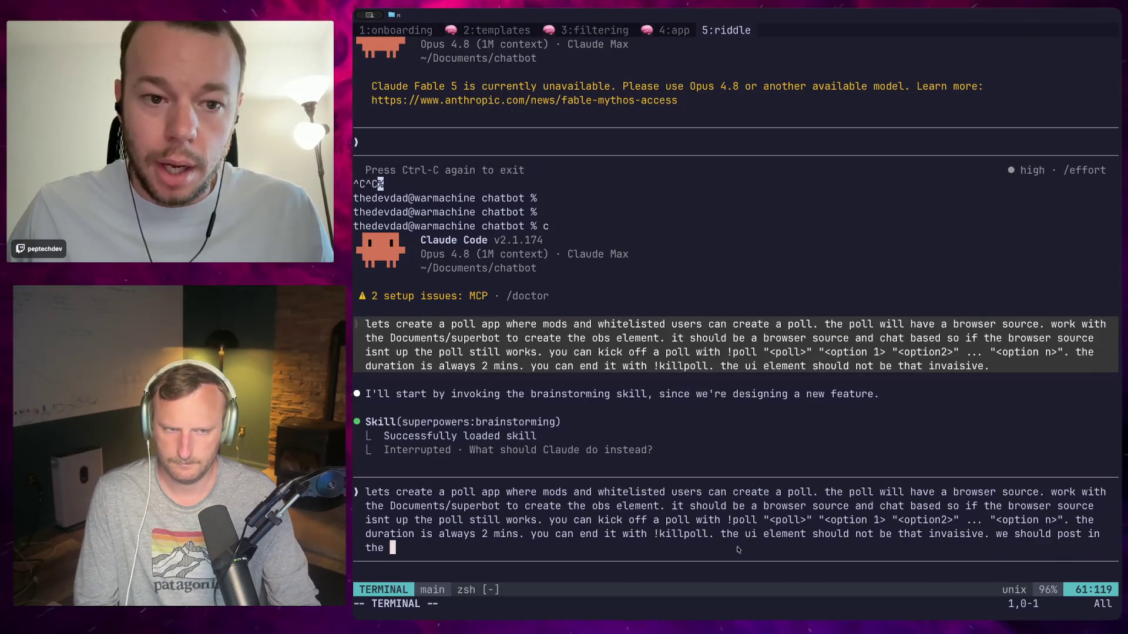
text(chat when it starts)
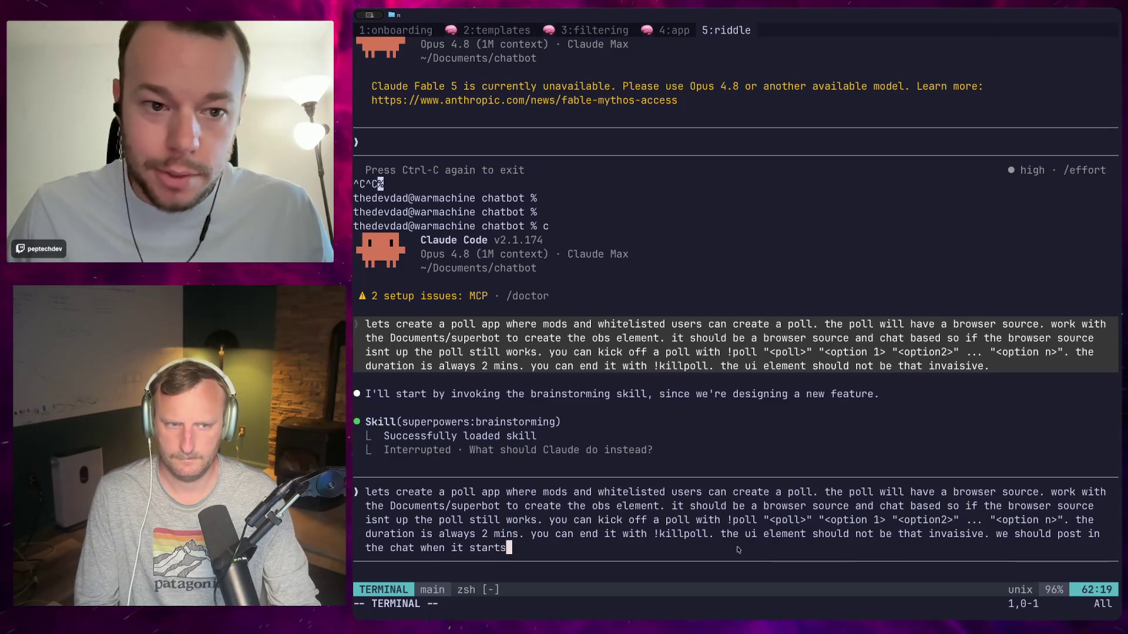
text(, how to vote, and)
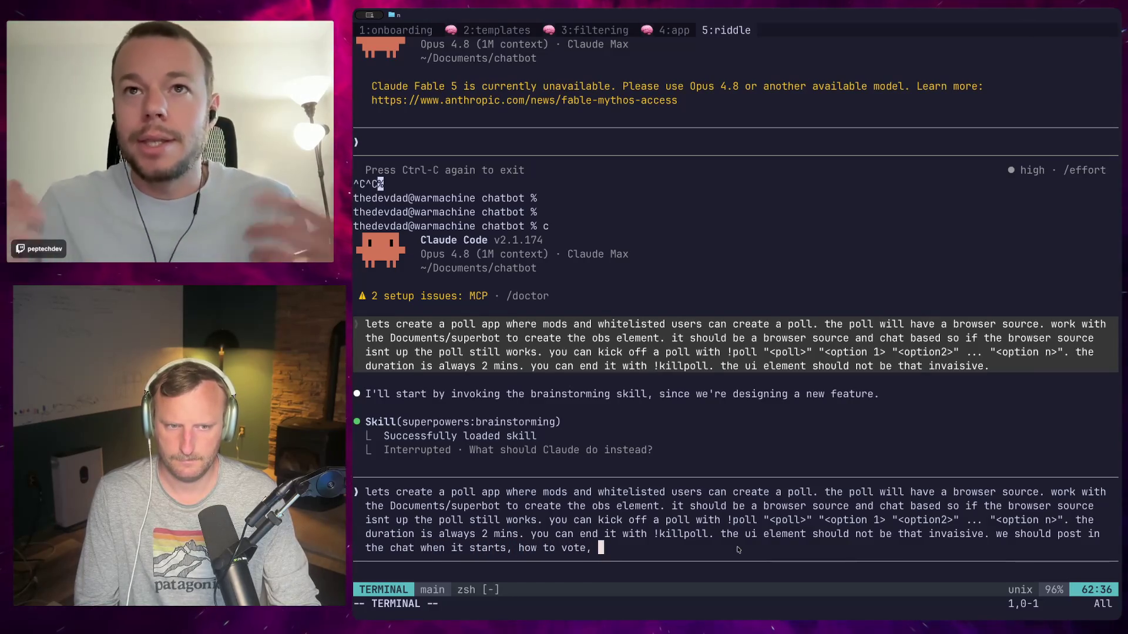
text( what the re)
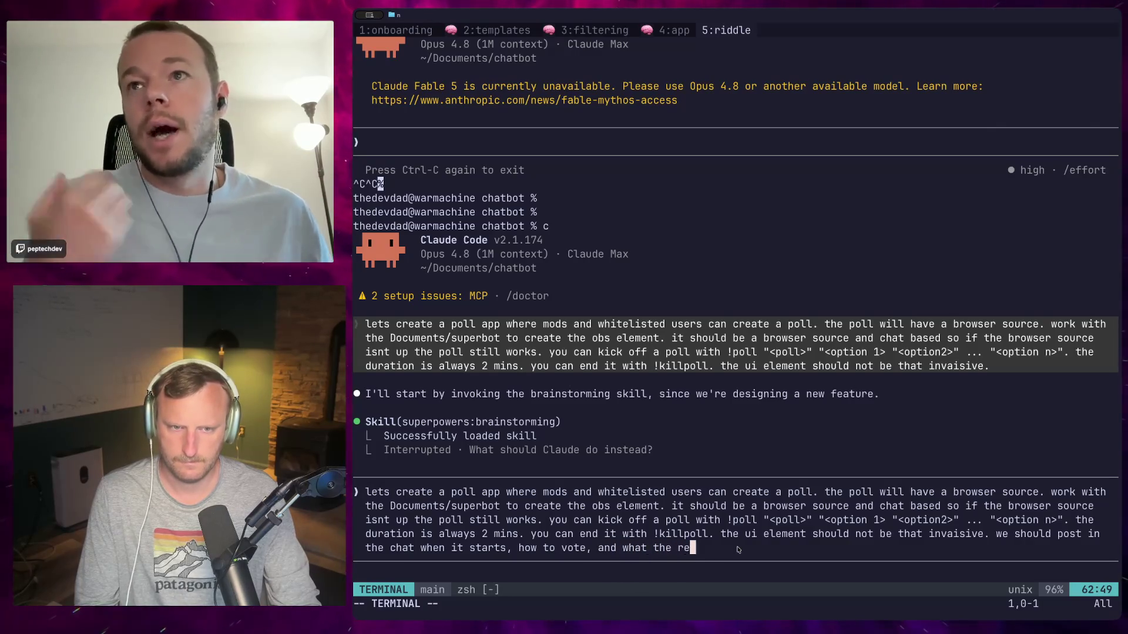
text(sults are)
key(Return)
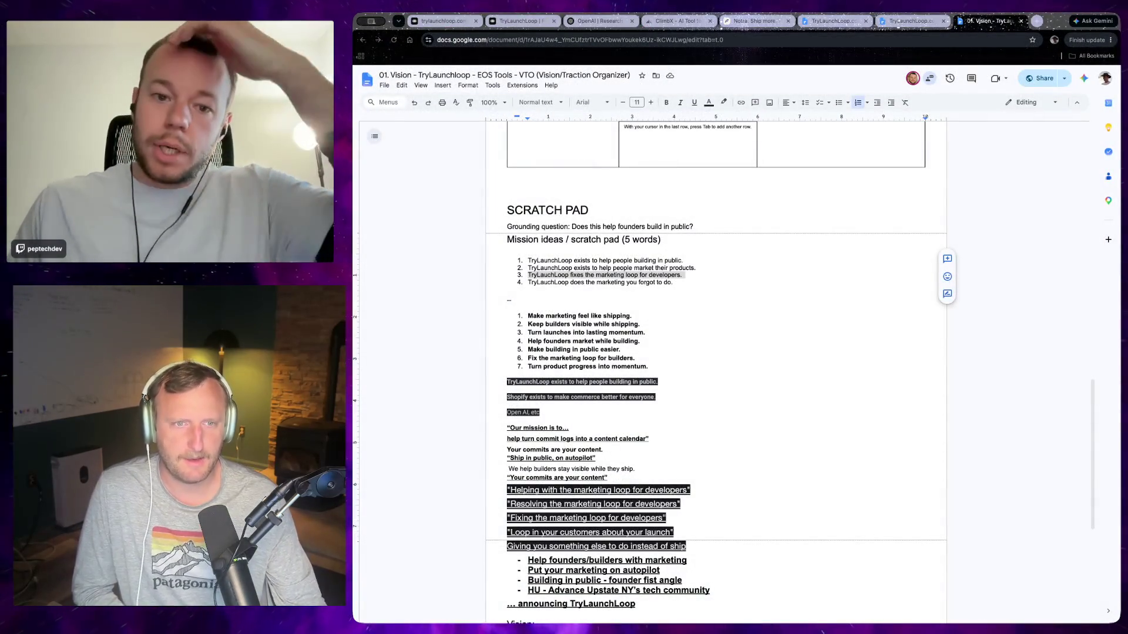
scroll(583, 537, down, 3)
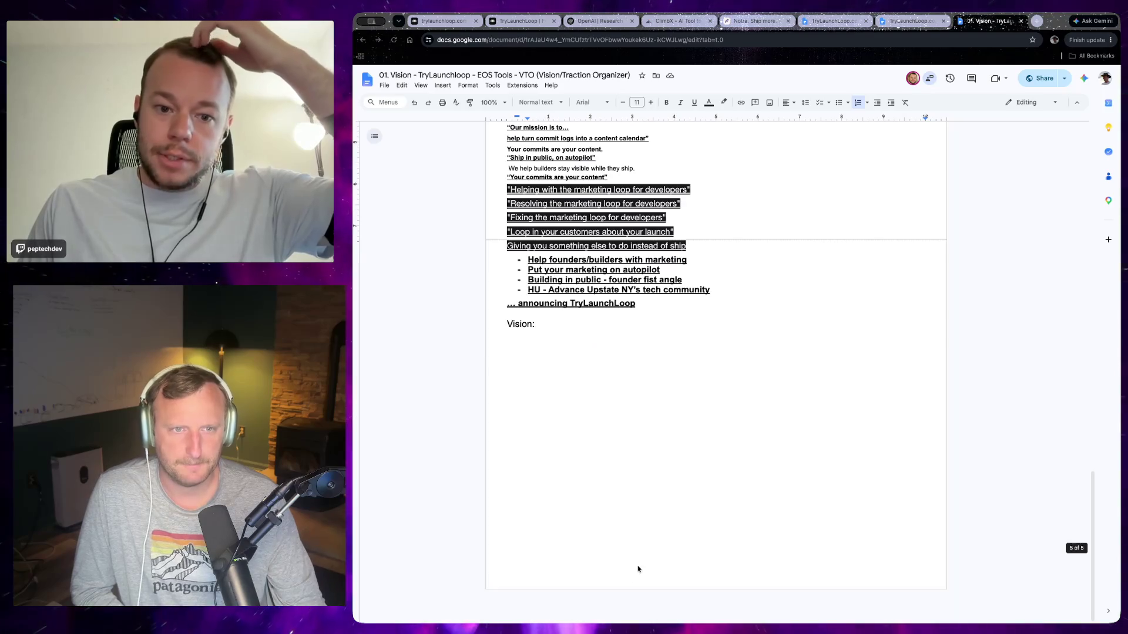
scroll(637, 567, up, 5)
scroll(644, 559, up, 5)
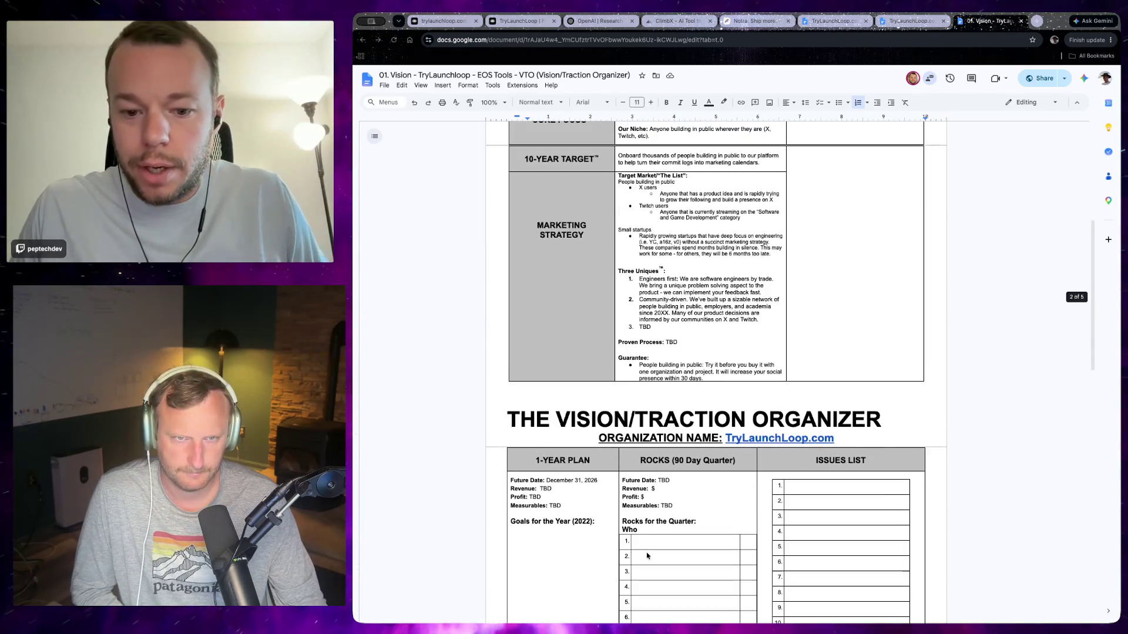
scroll(646, 556, up, 2)
scroll(648, 556, up, 2)
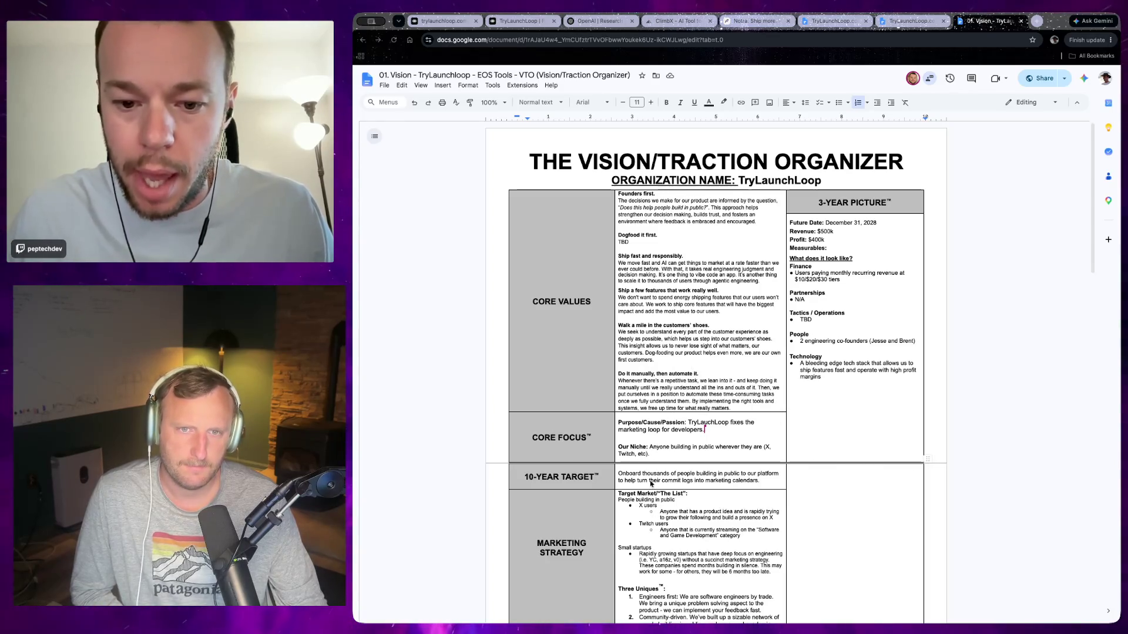
scroll(651, 483, down, 1)
scroll(650, 483, down, 3)
scroll(652, 479, down, 1)
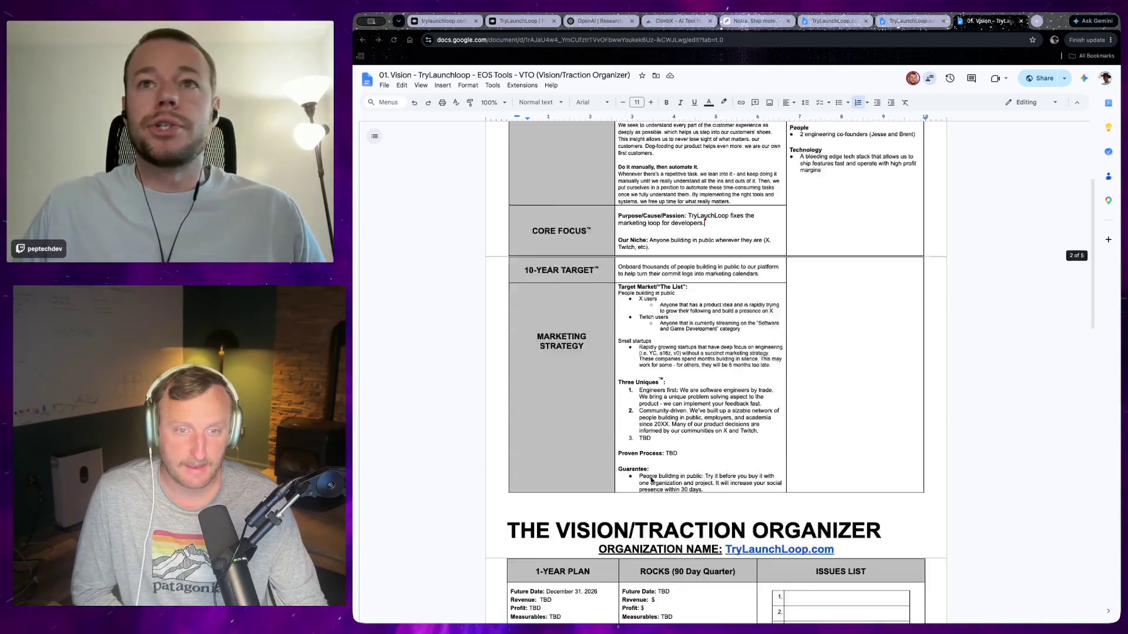
scroll(652, 479, down, 2)
scroll(652, 480, up, 4)
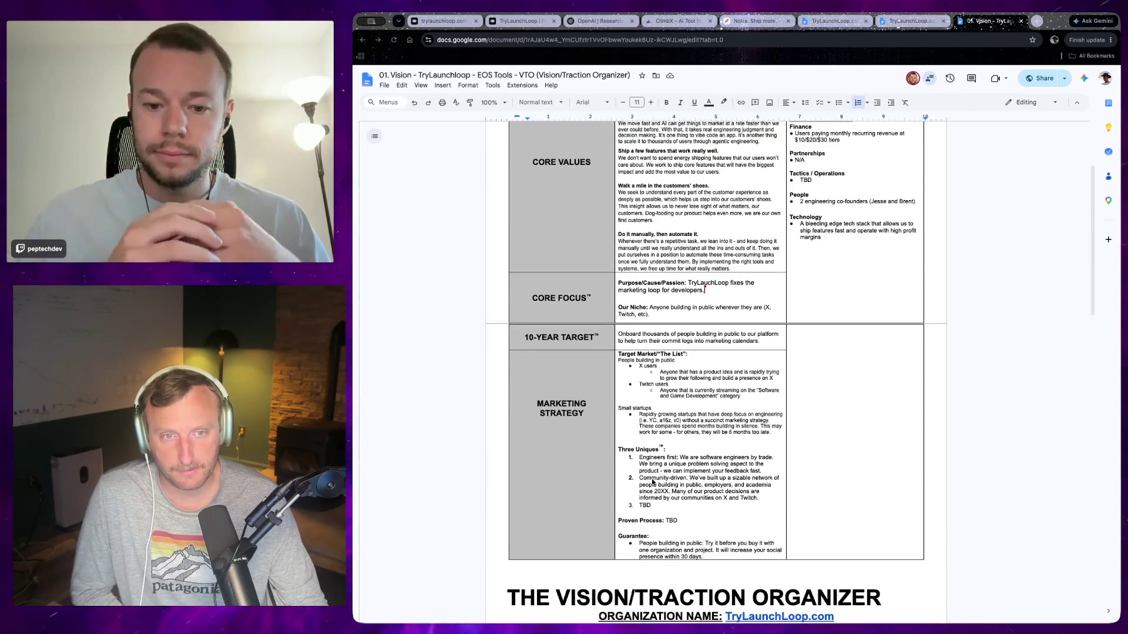
scroll(648, 527, up, 2)
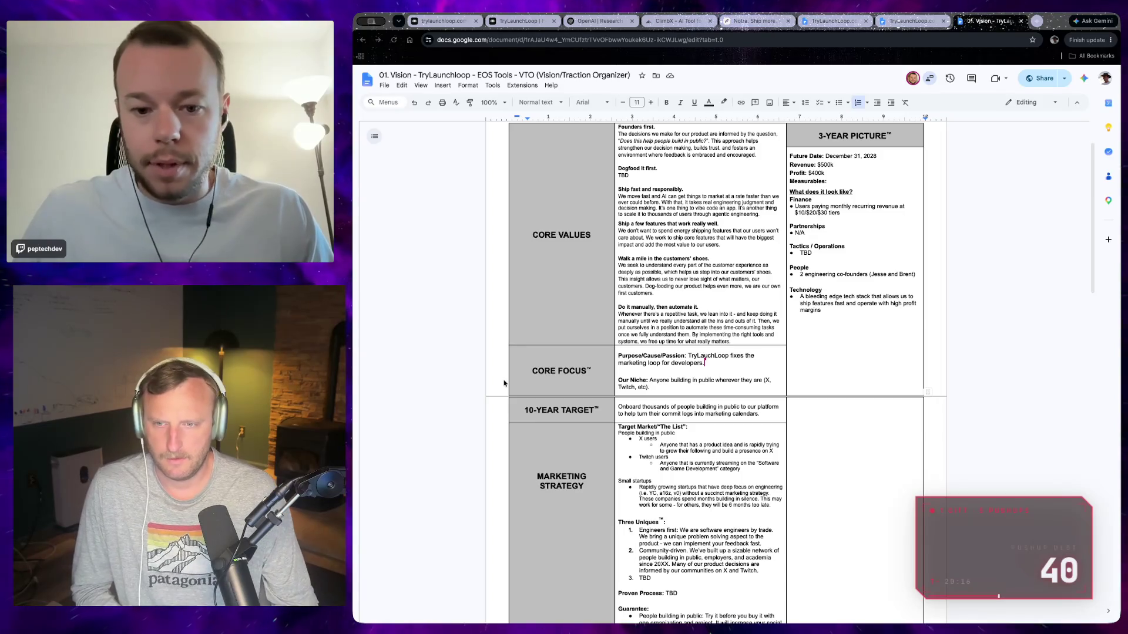
key(alt+Tab)
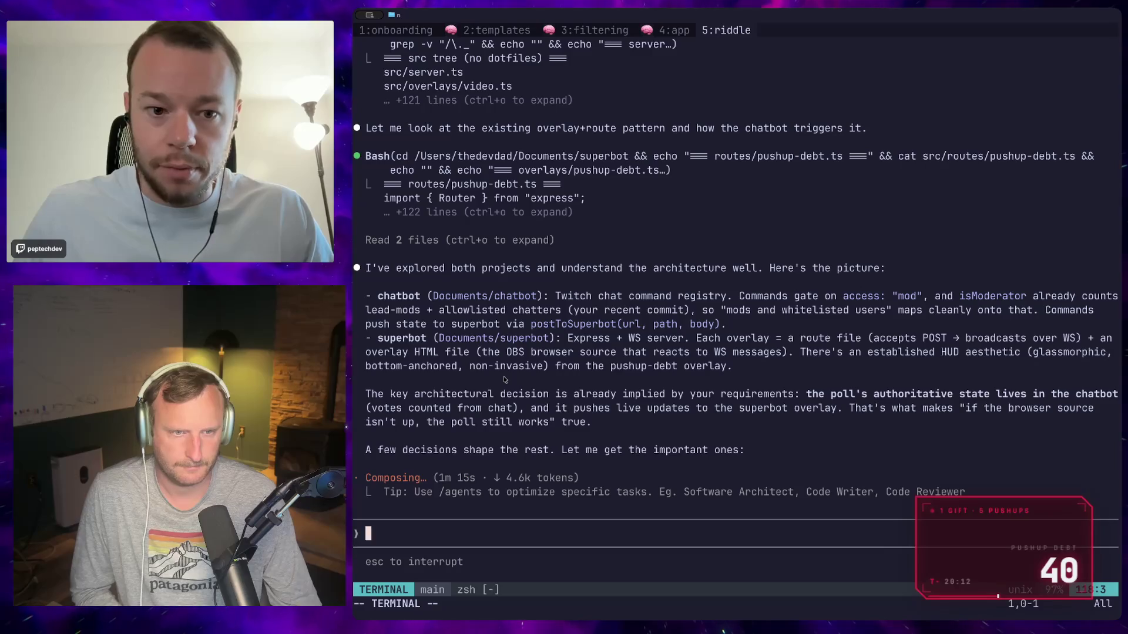
Return to the terminal and wait for Claude's clarifying questions on chat voting.
key(alt+Tab)
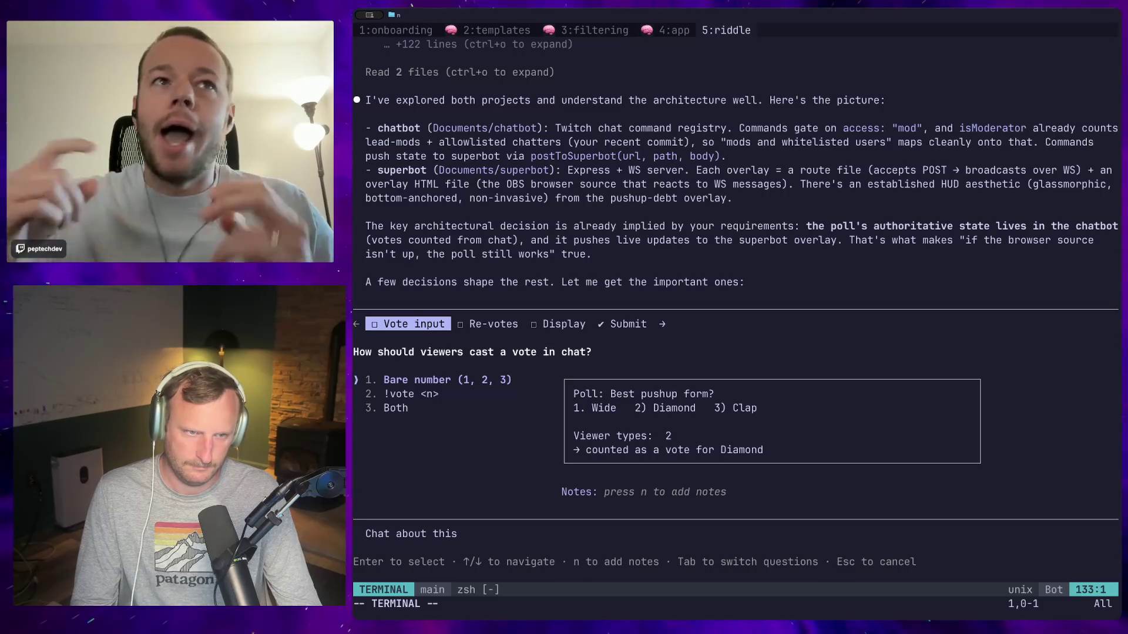
Answer Claude's poll questions: Both voting methods, Latest vote wins, live overlay plus midpoint chat update.
key(Down)
key(Down)
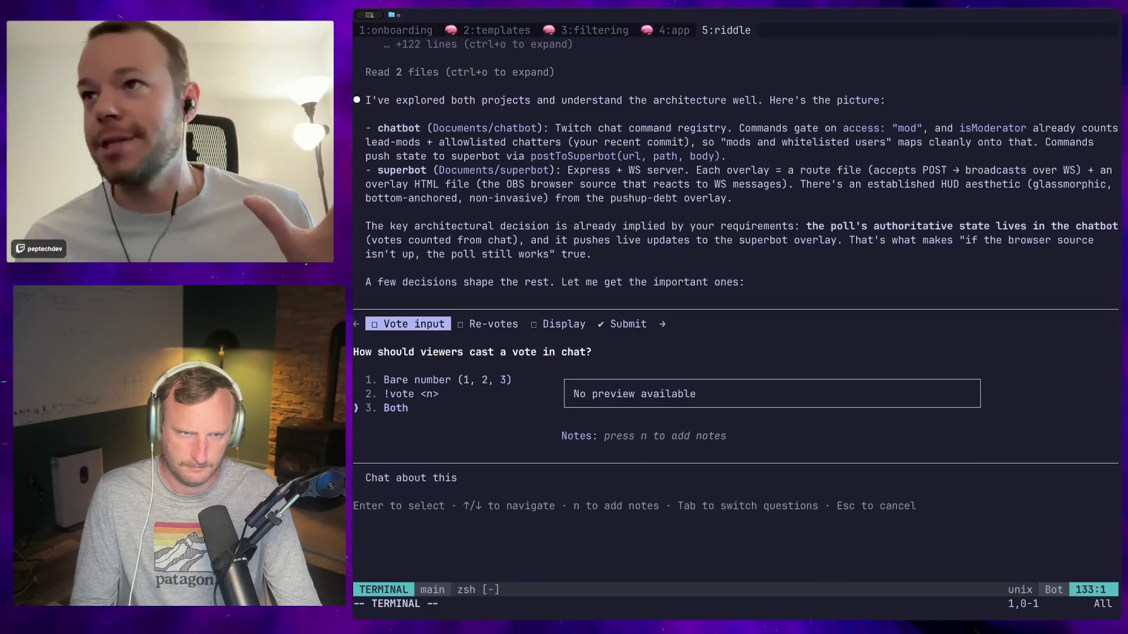
key(Return)
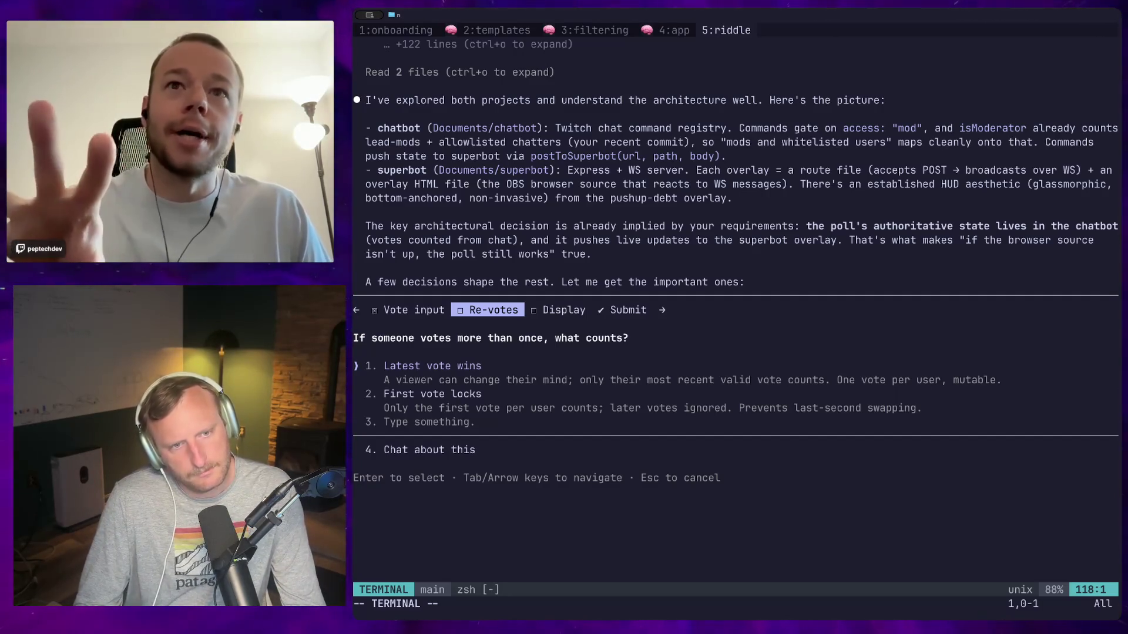
key(Return)
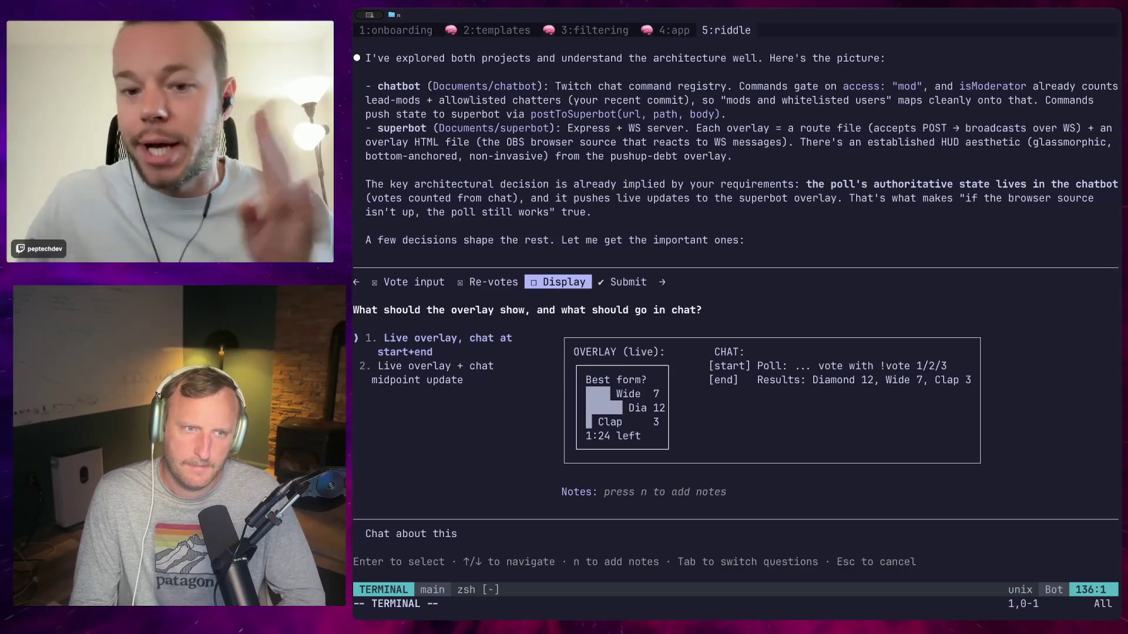
key(Down)
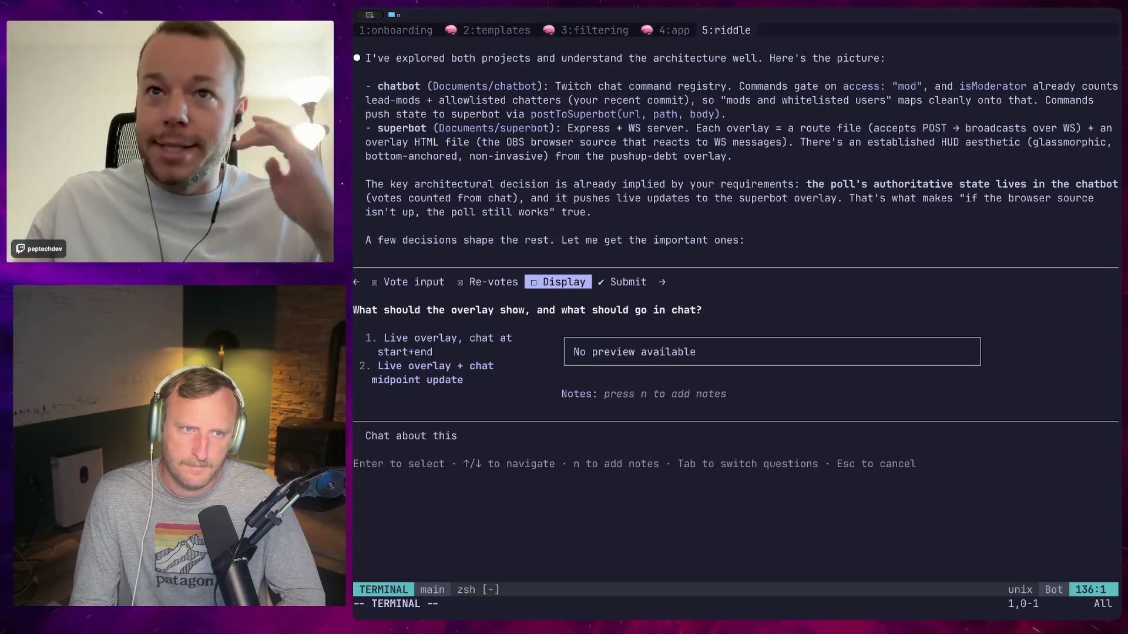
key(Return)
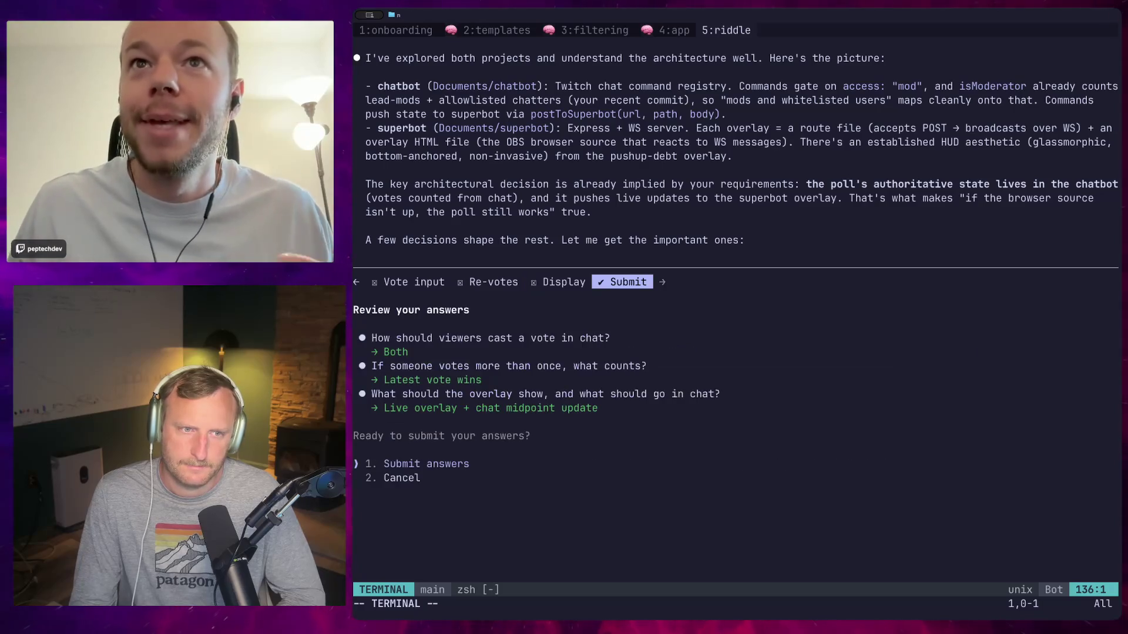
key(Return)
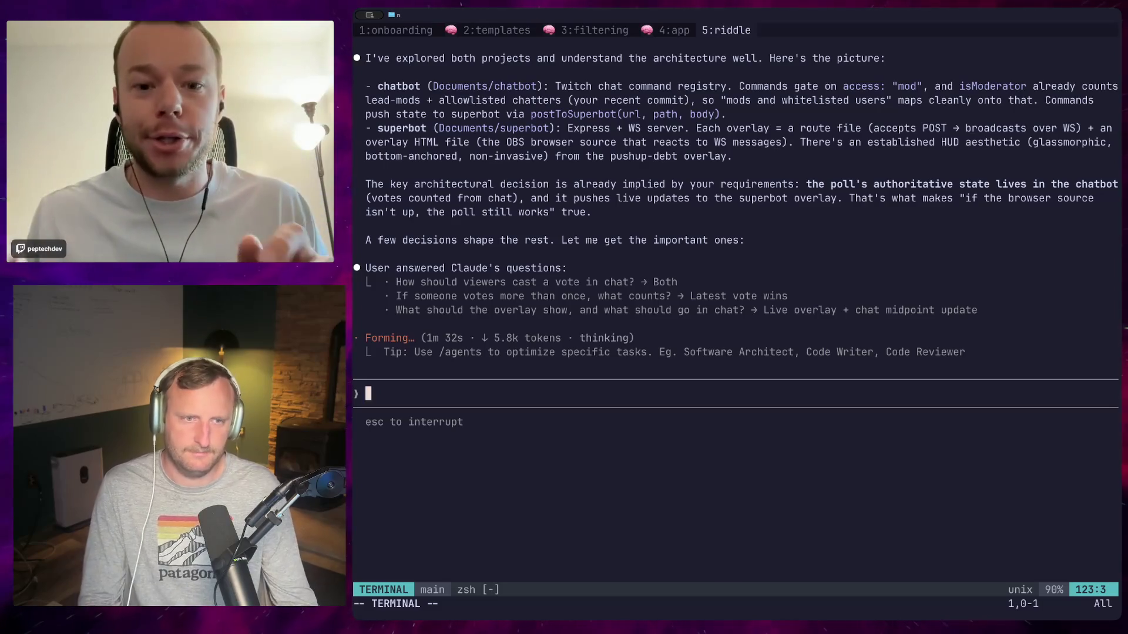
Bring up trylaunchloop.com in a new browser tab.
key(ctrl+t)
text(trylaunchloop.com)
key(Return)
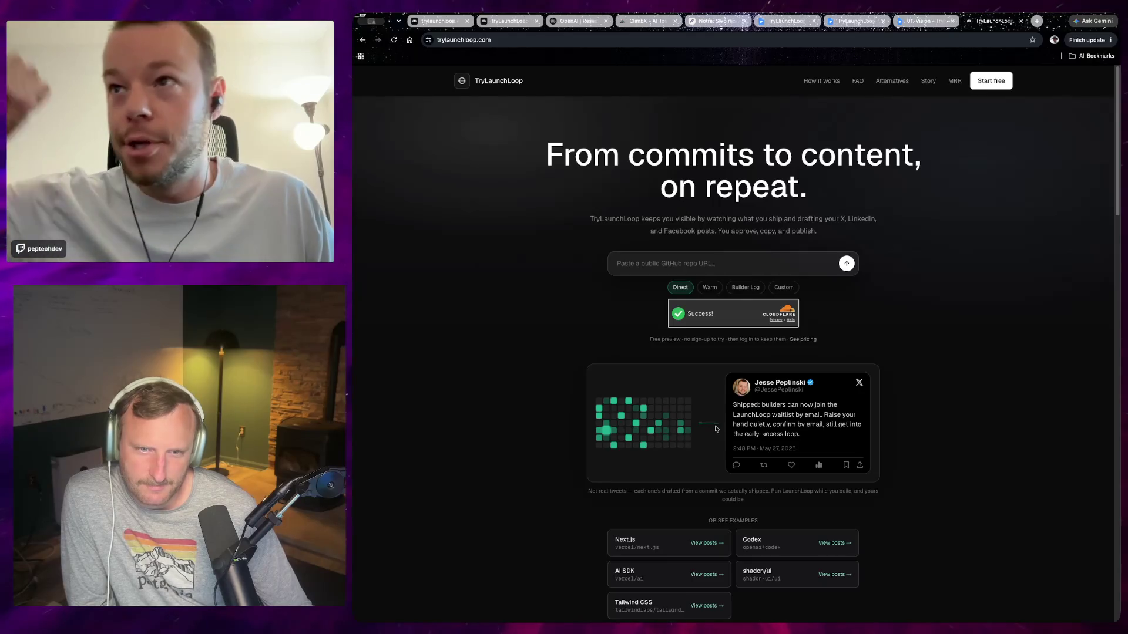
scroll(727, 433, down, 1)
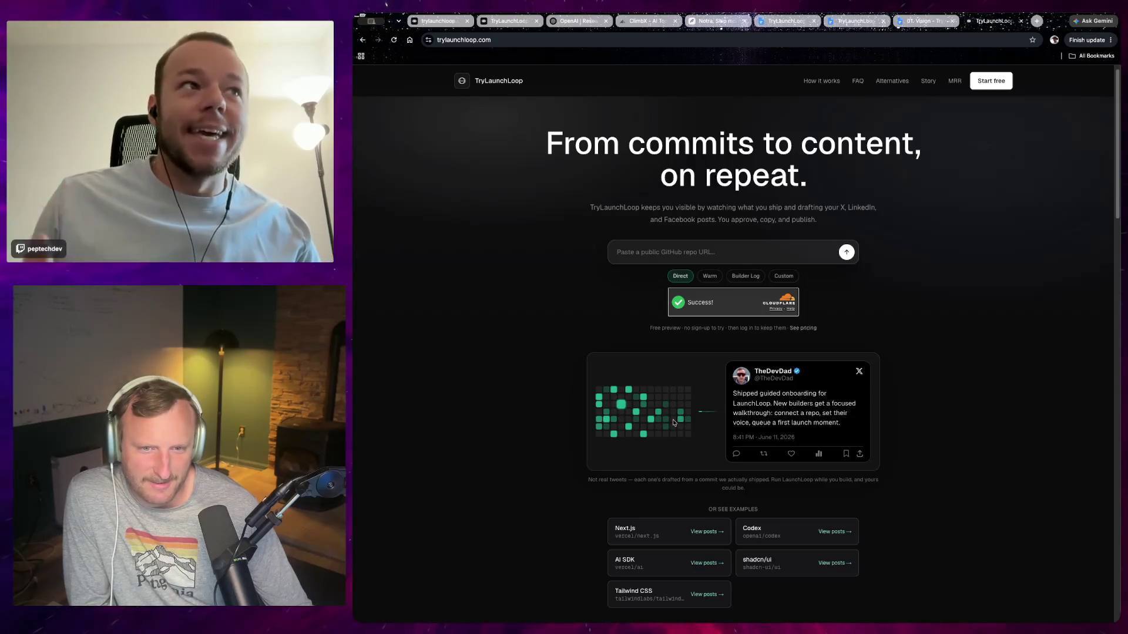
scroll(673, 423, down, 3)
scroll(617, 424, up, 2)
scroll(553, 426, up, 2)
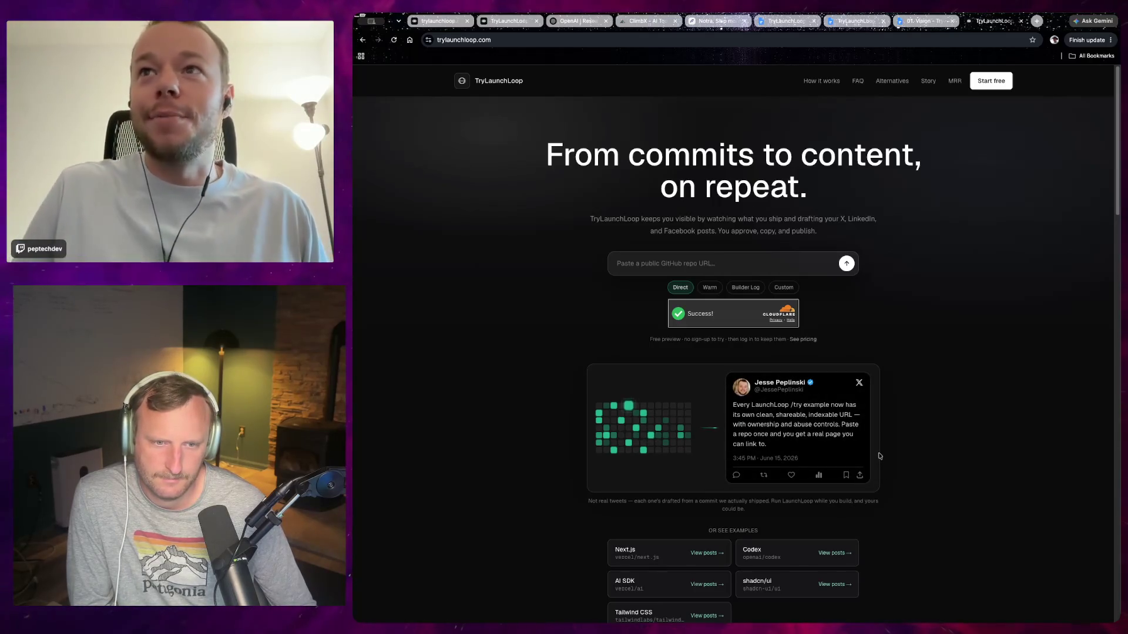
scroll(879, 456, down, 3)
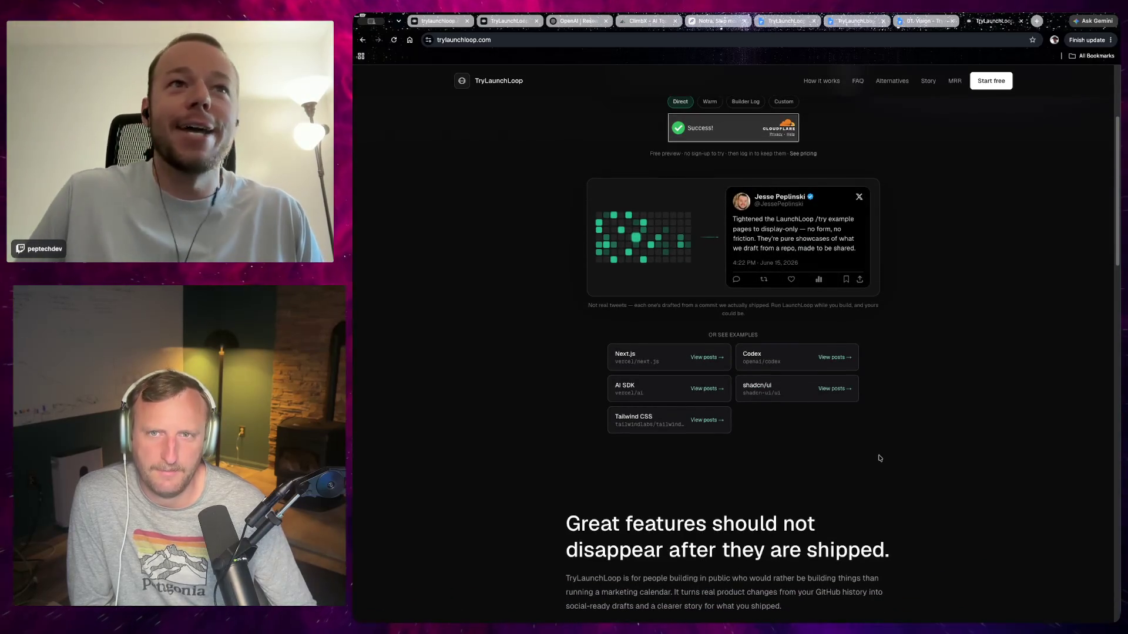
scroll(878, 458, up, 3)
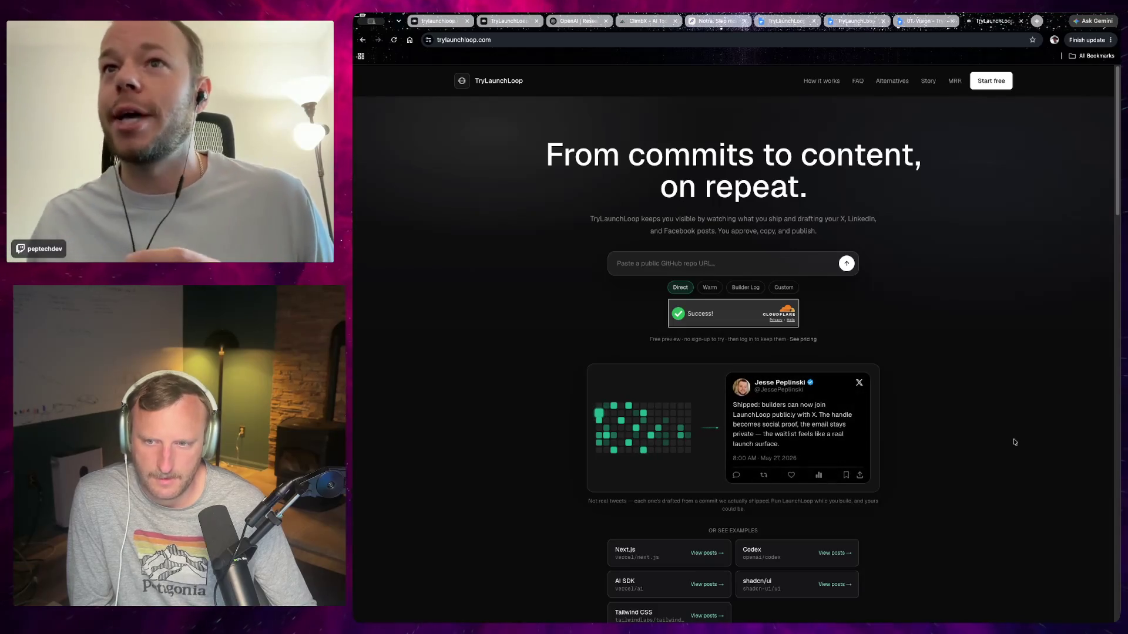
scroll(1014, 442, down, 10)
scroll(891, 447, down, 10)
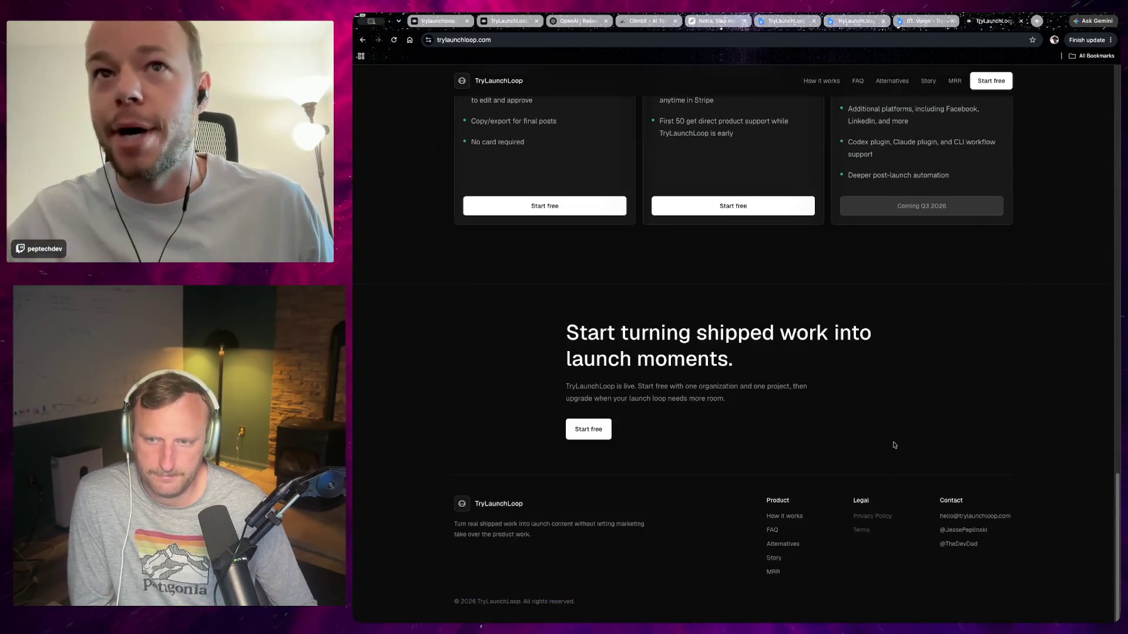
scroll(894, 445, up, 10)
scroll(897, 424, up, 10)
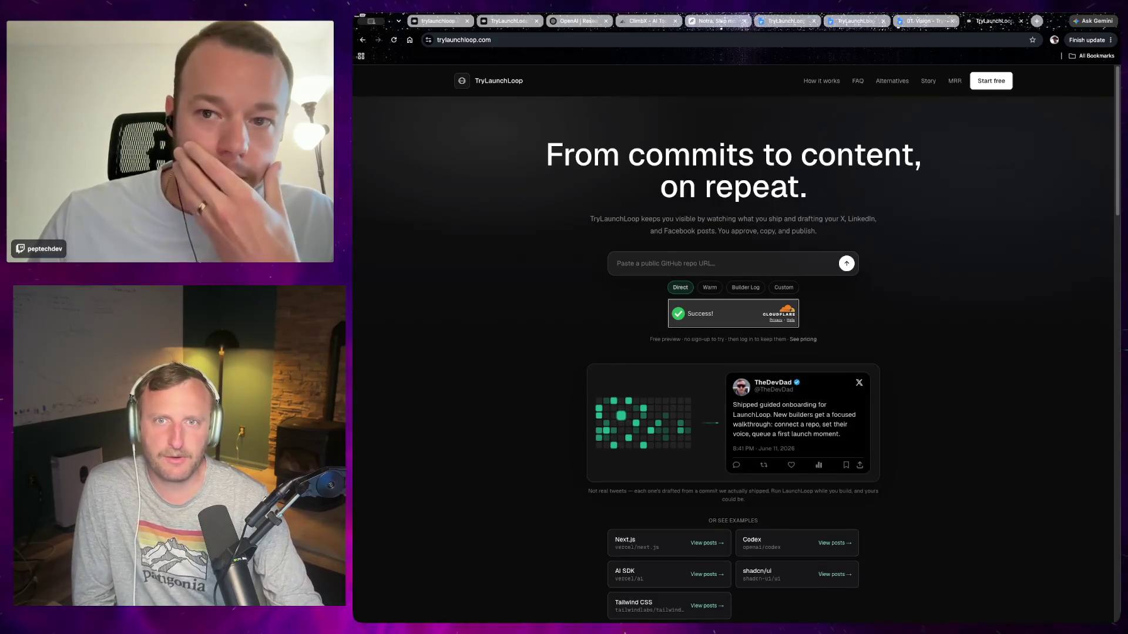
click(919, 24)
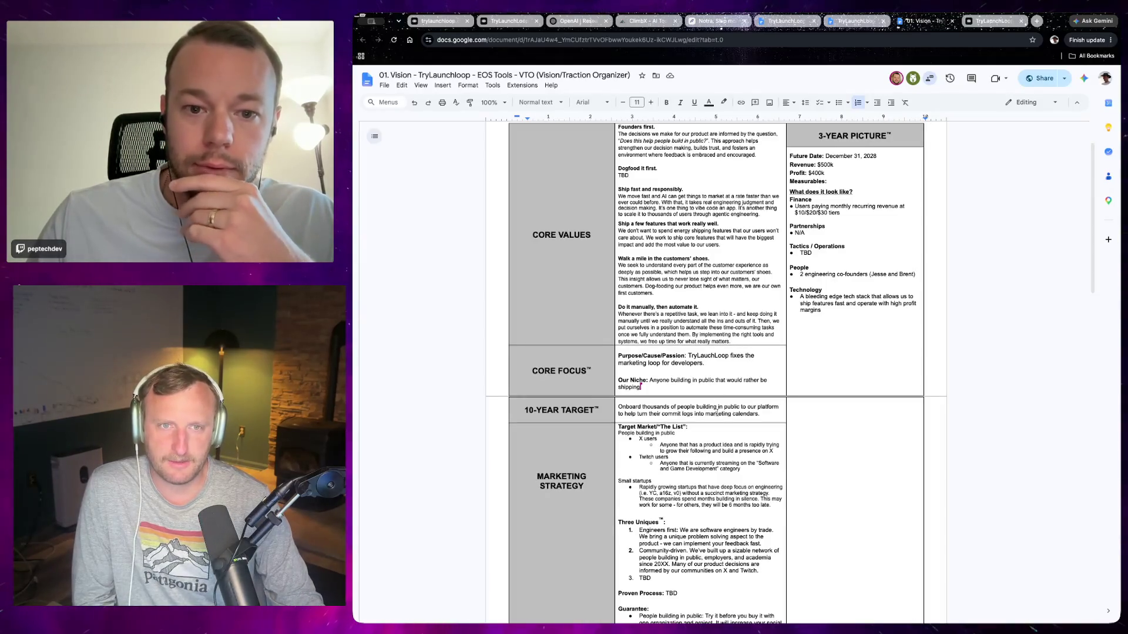
scroll(717, 411, up, 2)
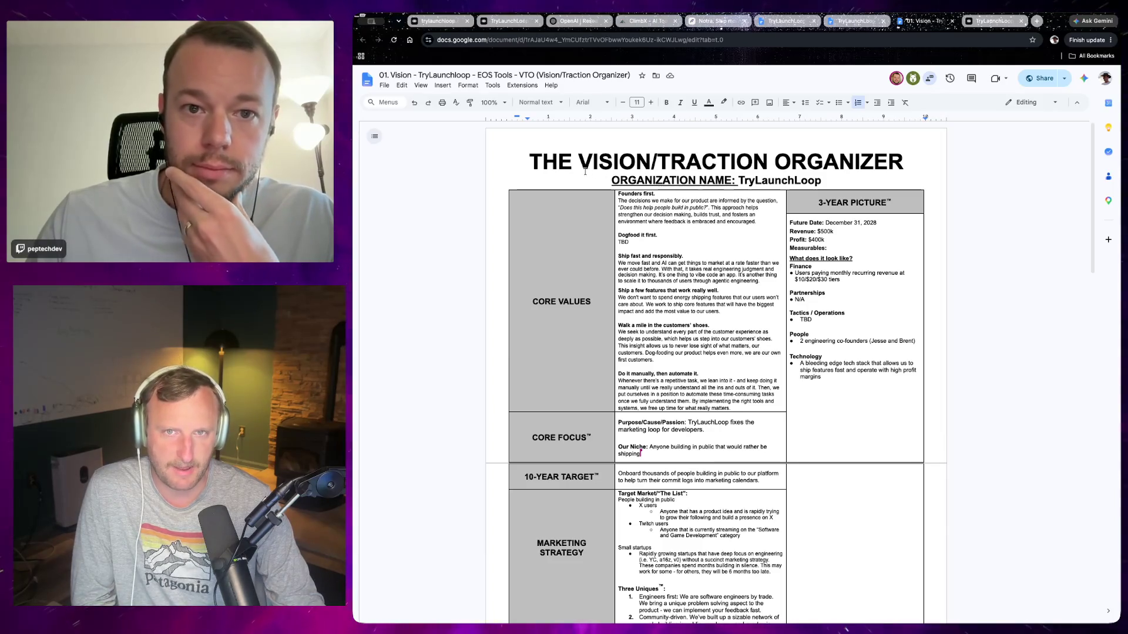
Highlight the VTO organizer title and table text, then clear the selection.
drag(642, 452, 678, 618)
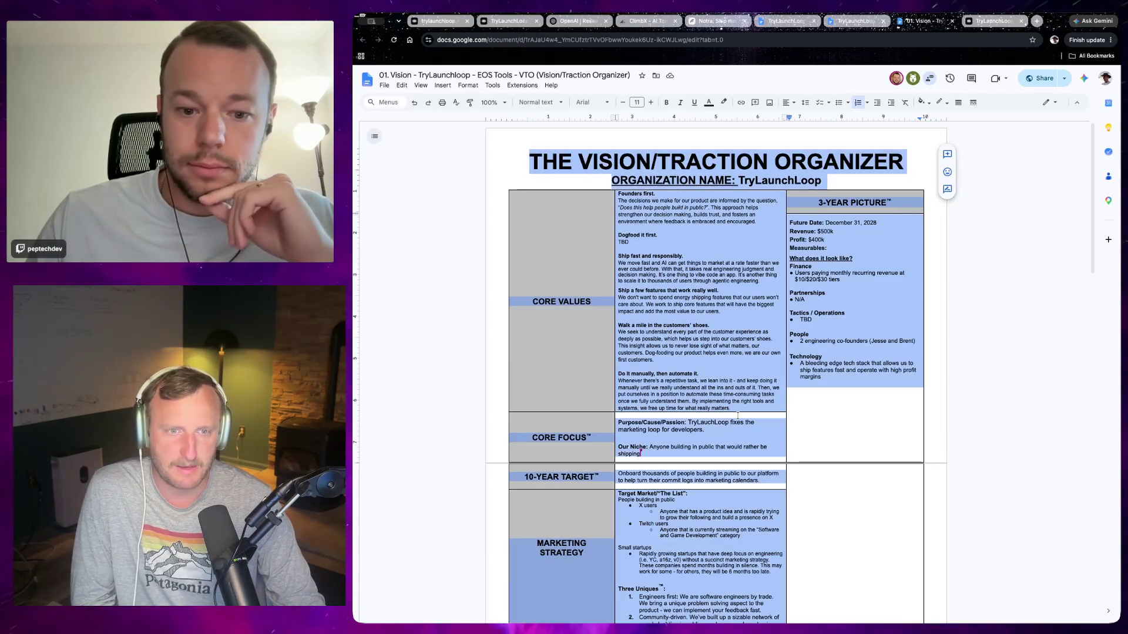
scroll(678, 407, down, 15)
scroll(677, 408, up, 15)
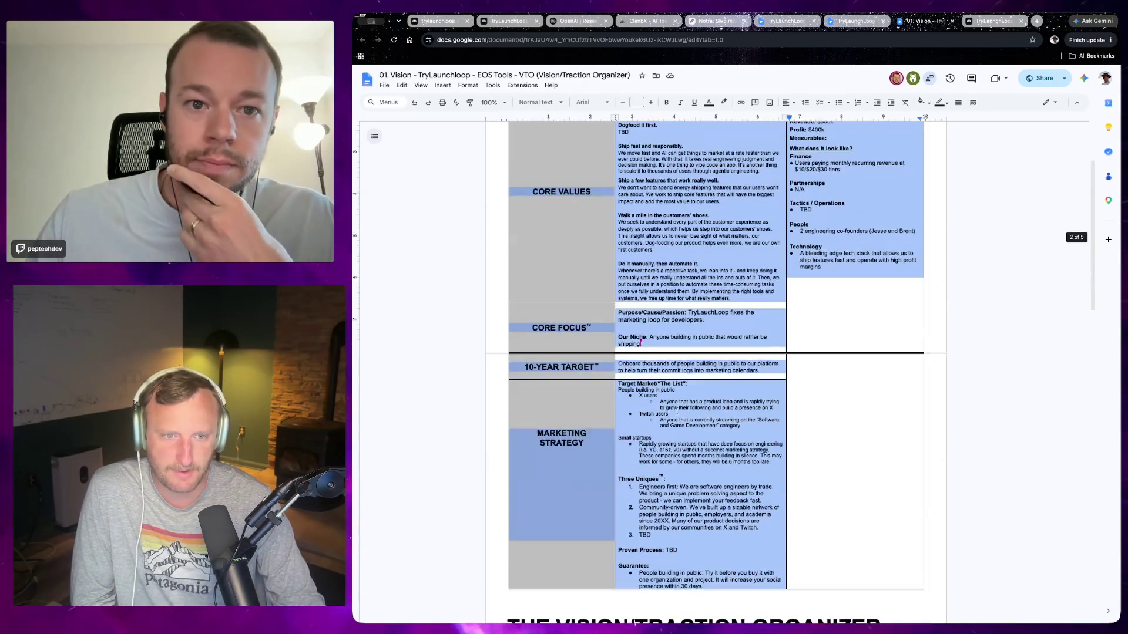
click(635, 422)
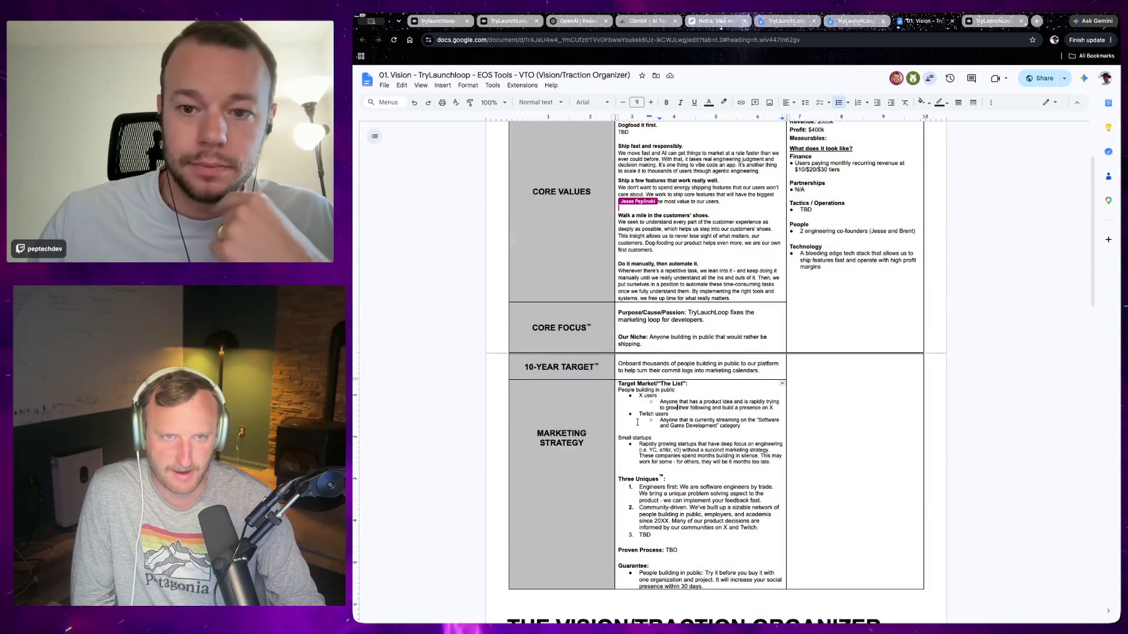
scroll(635, 421, up, 2)
scroll(691, 343, down, 4)
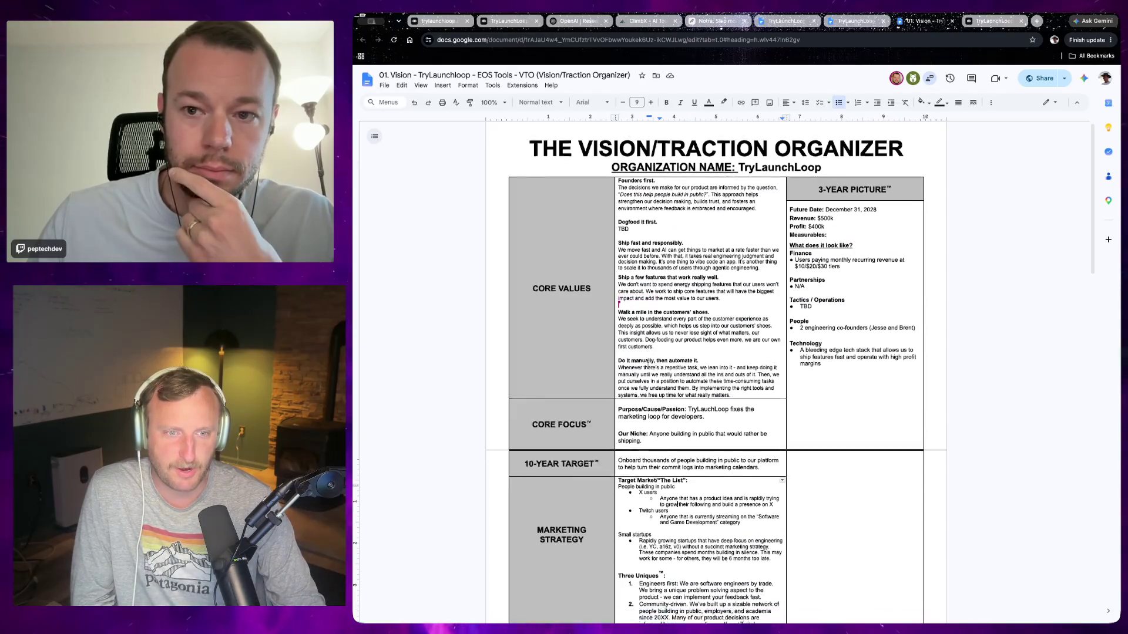
scroll(691, 343, up, 1)
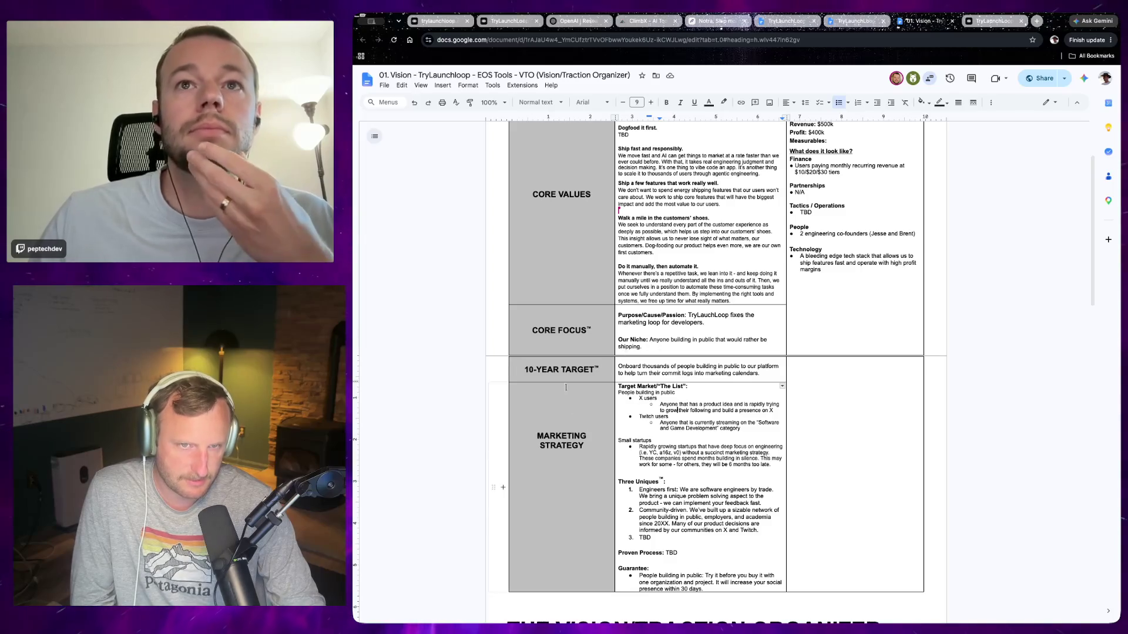
scroll(606, 300, up, 3)
scroll(719, 301, up, 1)
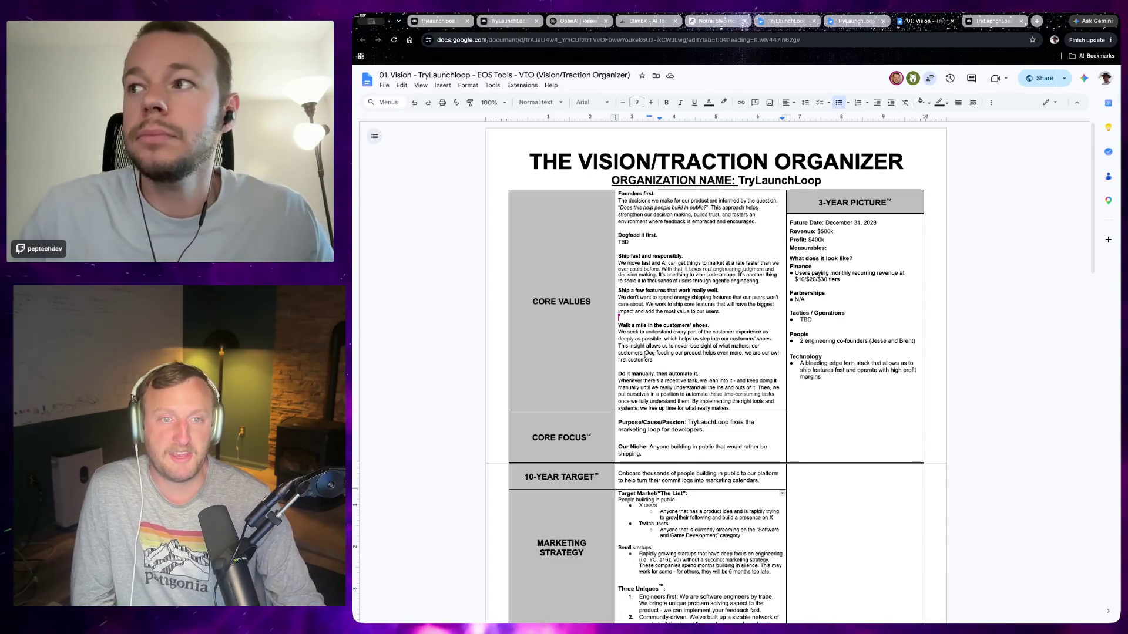
scroll(683, 346, down, 1)
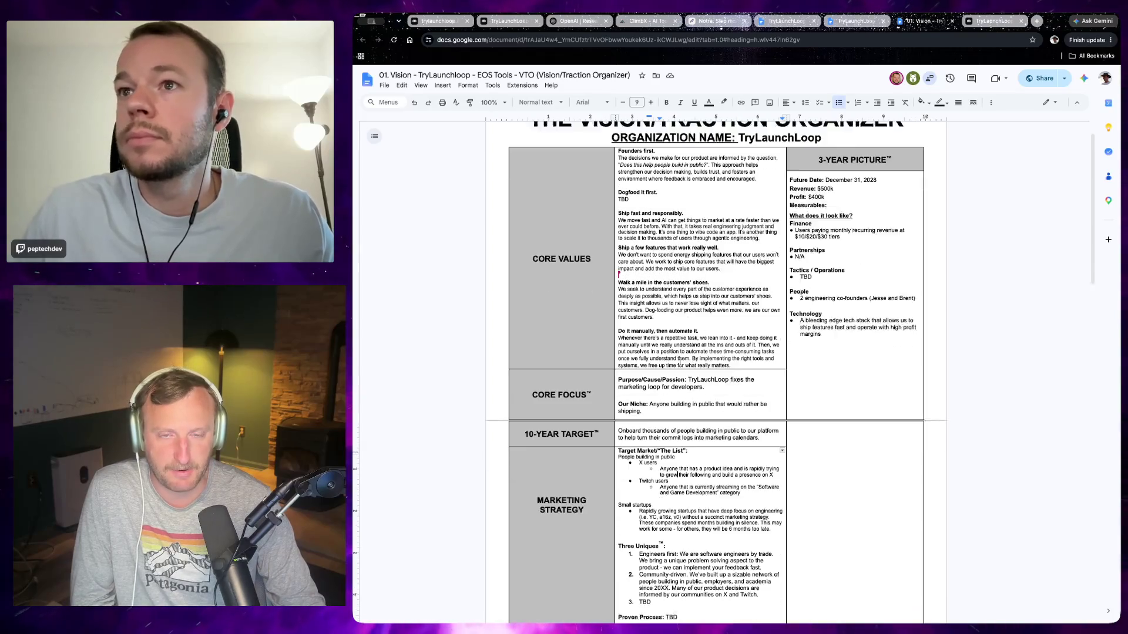
scroll(678, 379, down, 3)
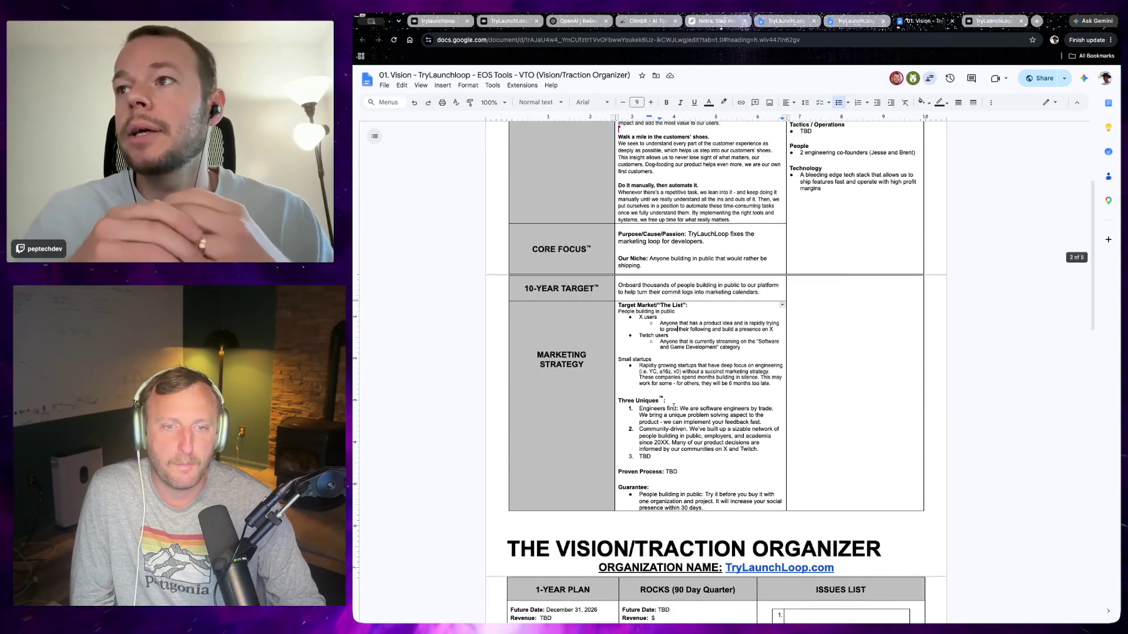
scroll(683, 361, up, 1)
scroll(684, 353, up, 3)
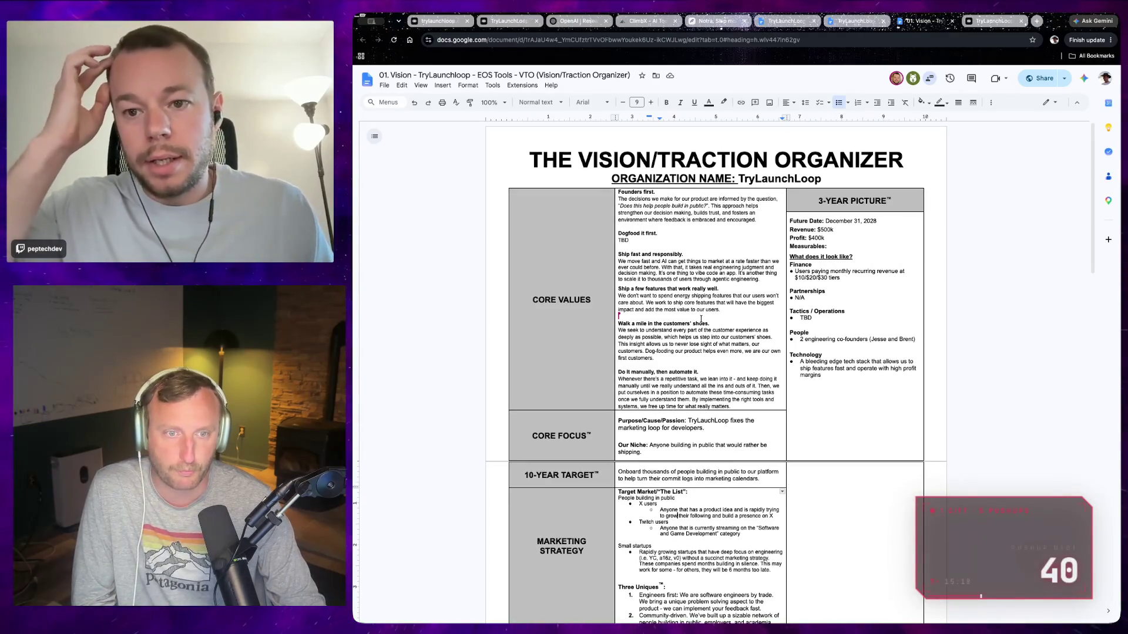
scroll(703, 335, down, 1)
scroll(704, 346, down, 1)
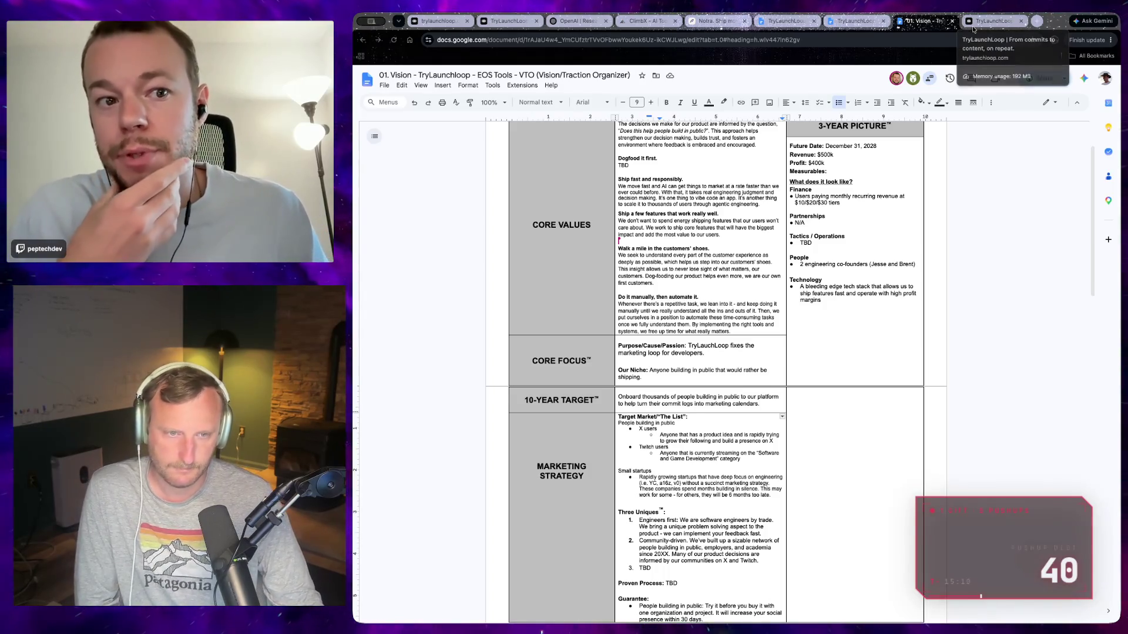
Approve Claude's recommended chat-authoritative poll approach and return to the VTO document.
key(super+Tab)
text(yes)
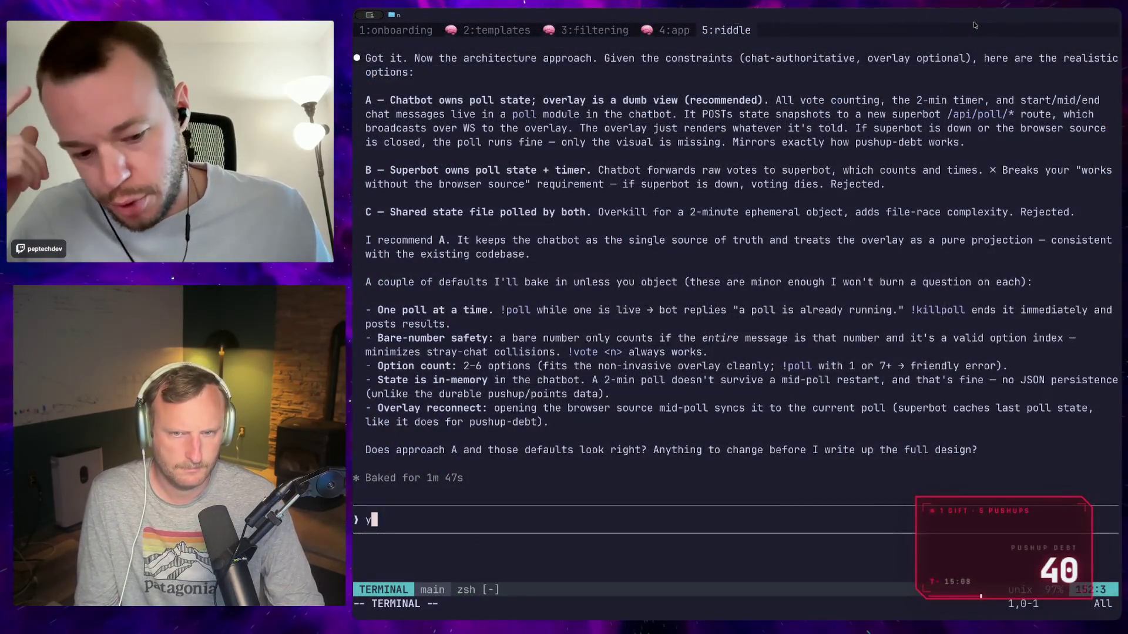
key(Return)
key(super+Tab)
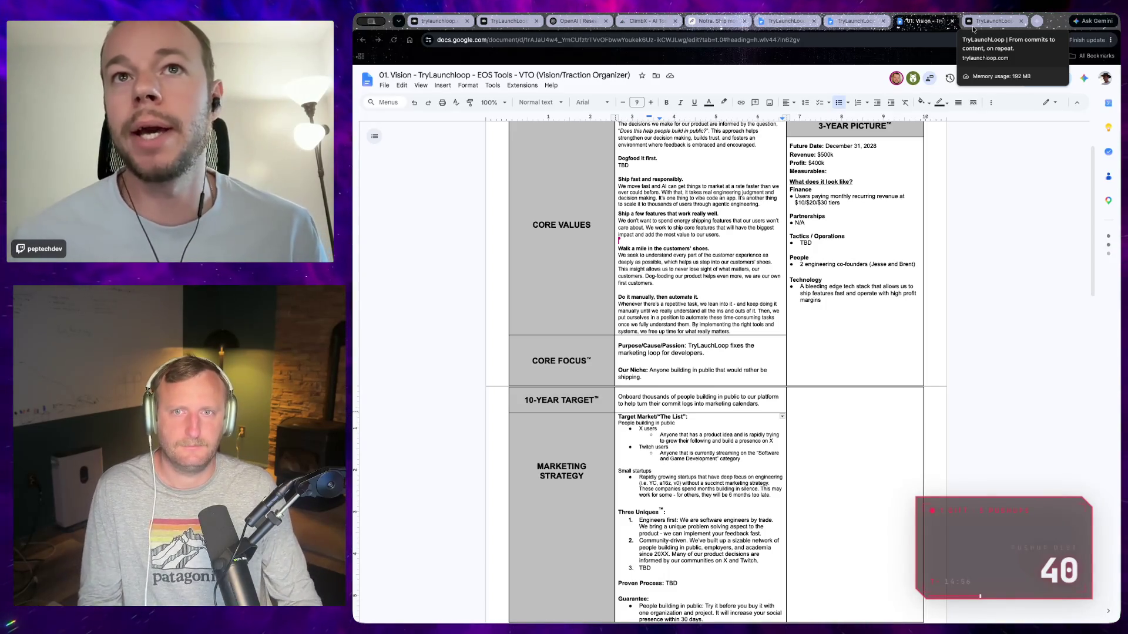
Search Amazon for 'get a grip on your business' and go to the Traction book page.
key(ctrl+t)
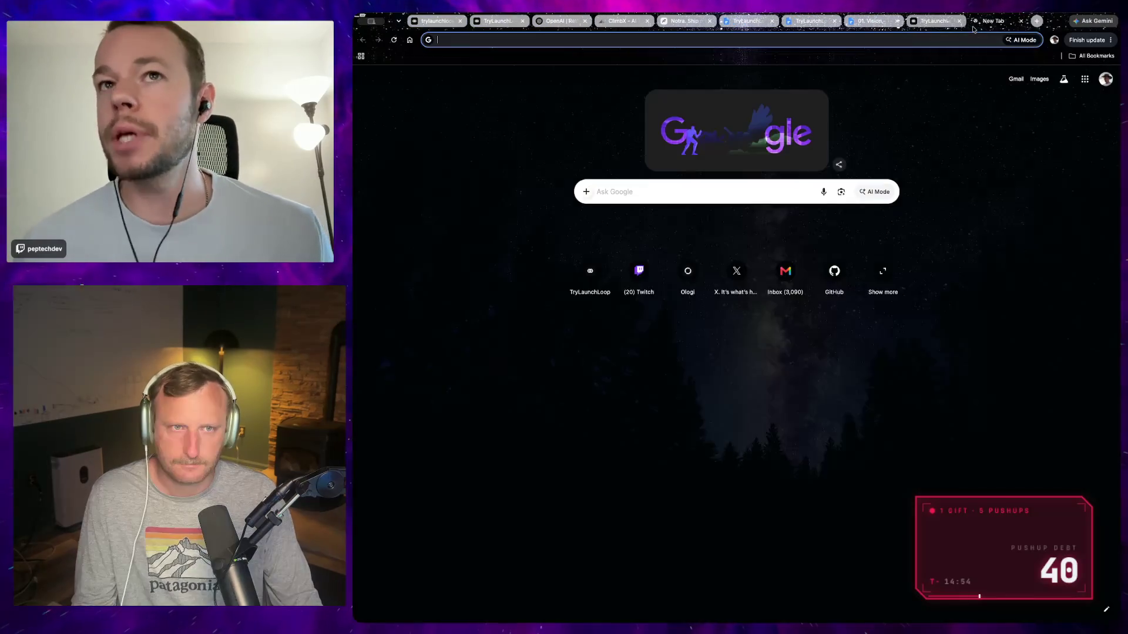
text(amazon.com)
key(Return)
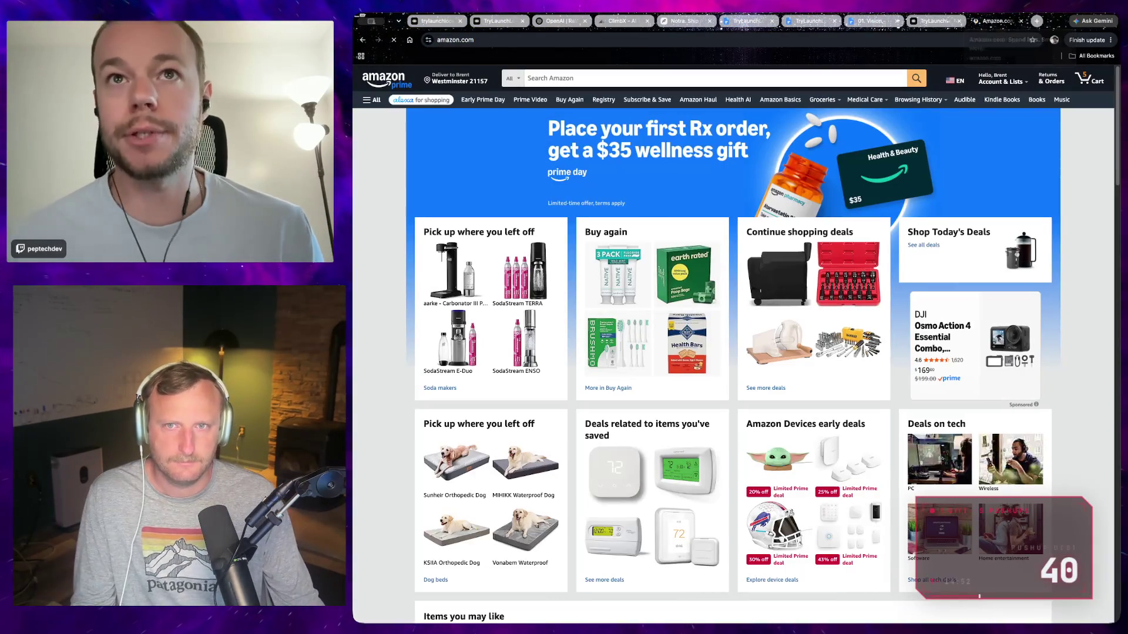
click(794, 76)
text(g)
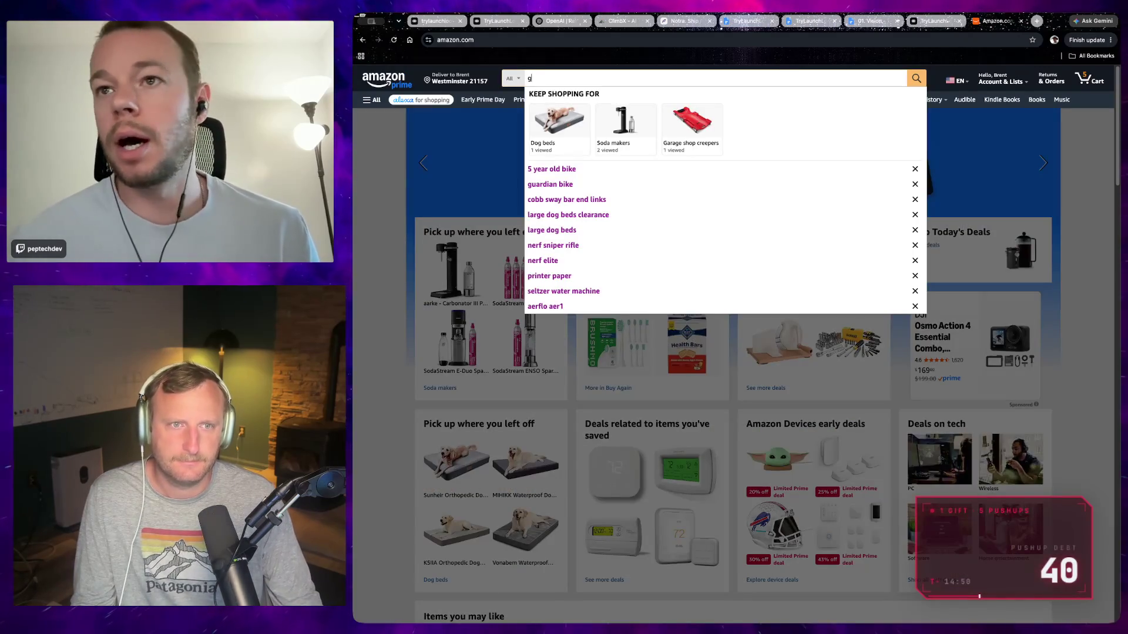
text(et a grip on your bus)
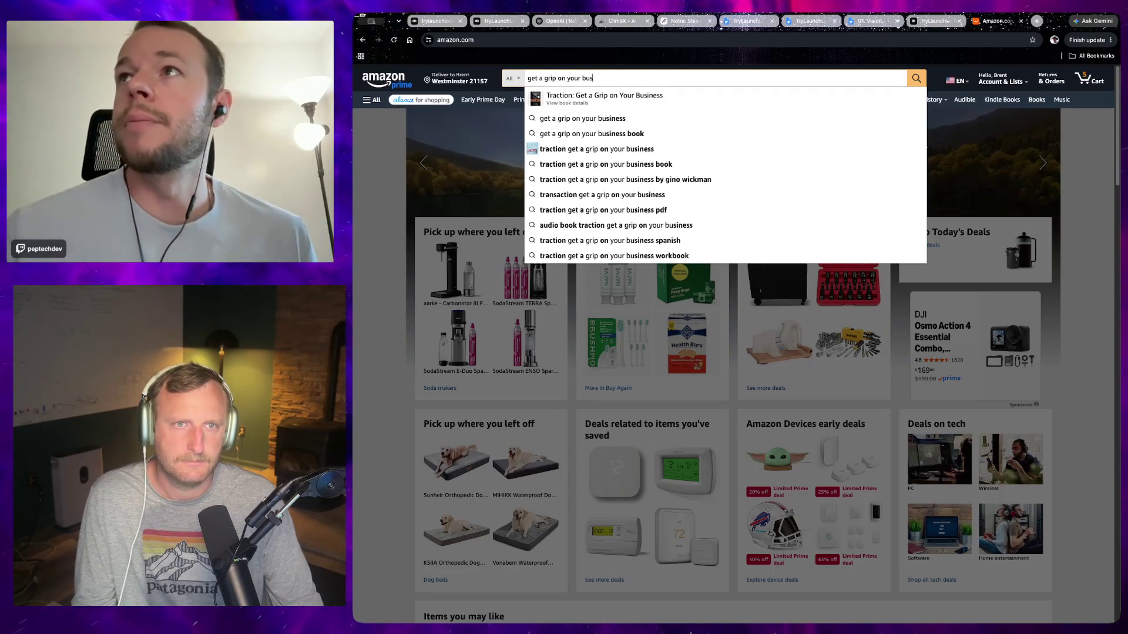
text(iness)
key(Return)
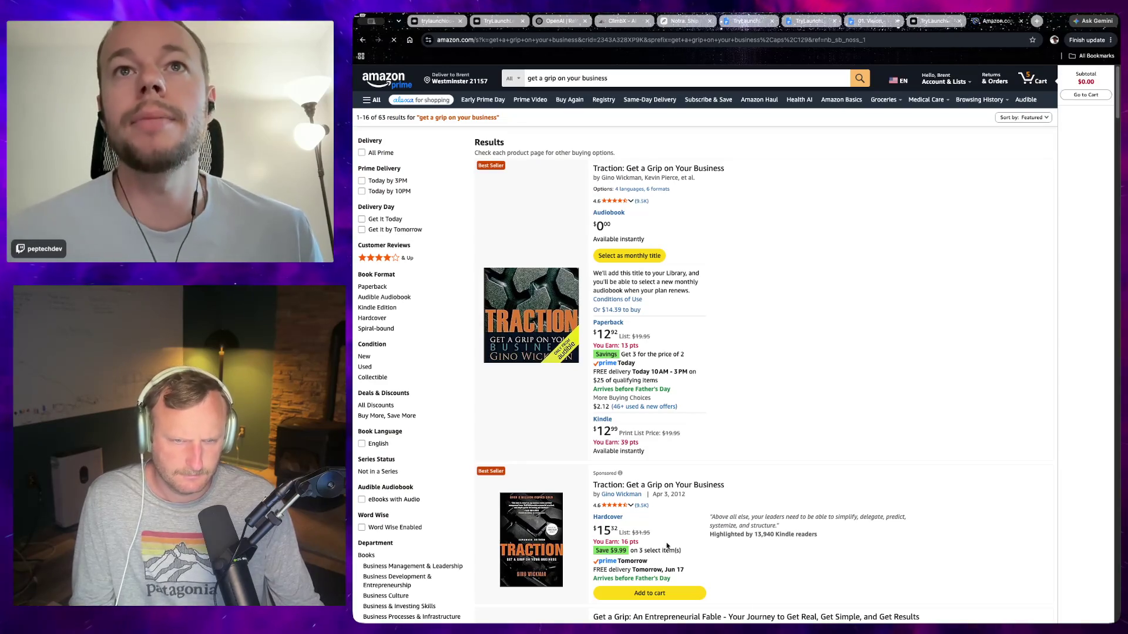
click(657, 485)
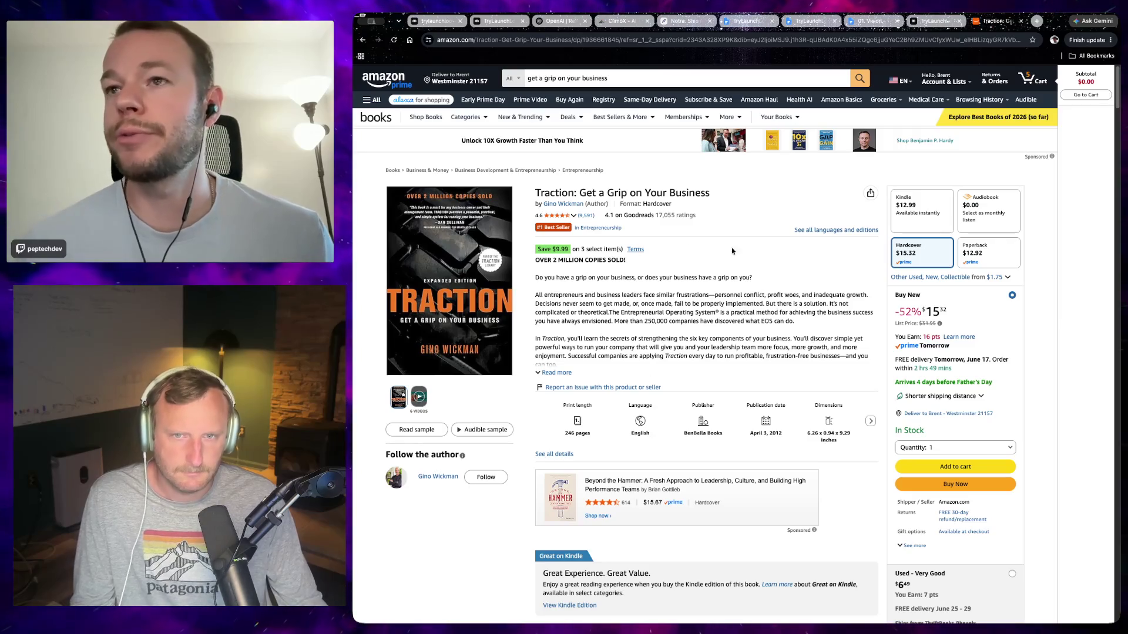
Claim the Traction audiobook edition as the monthly Audible title, then close the Amazon tab.
click(983, 216)
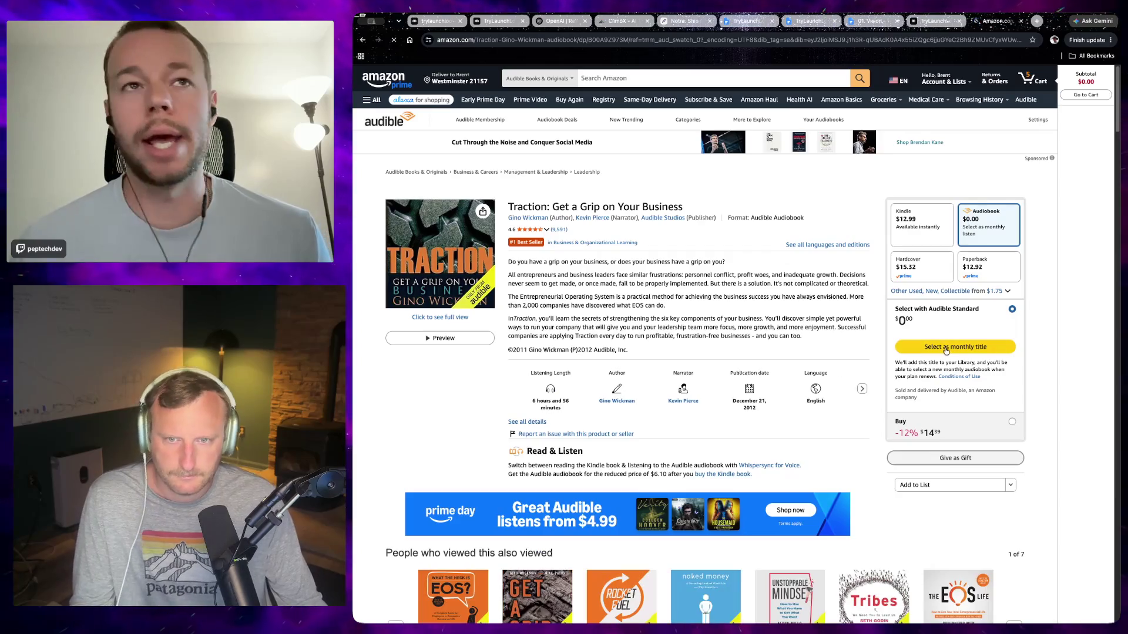
click(945, 348)
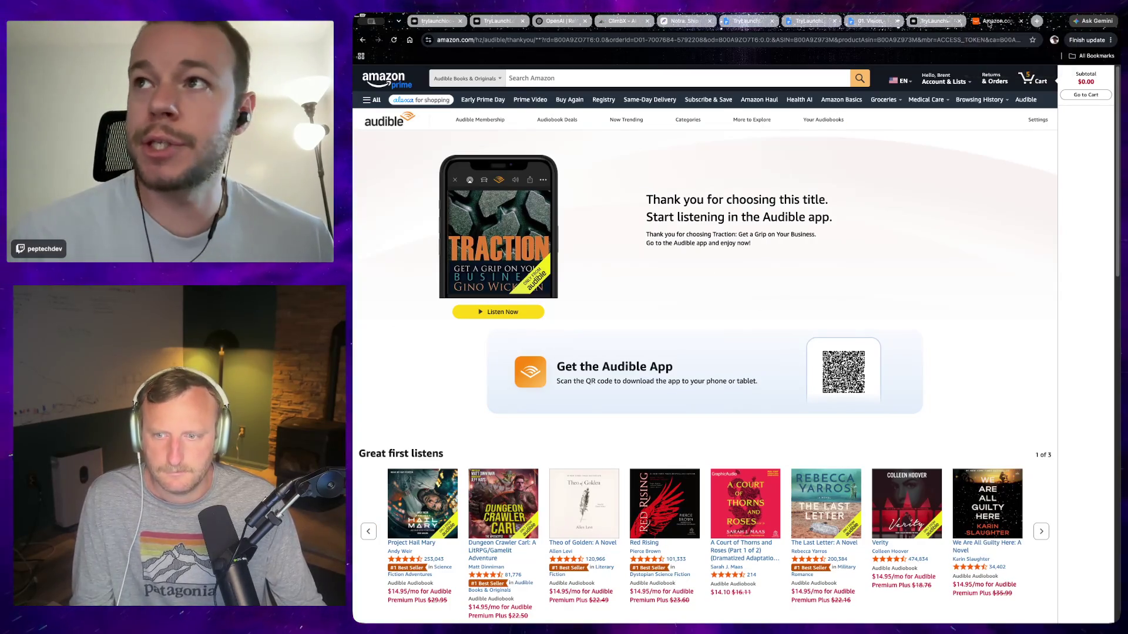
click(1020, 21)
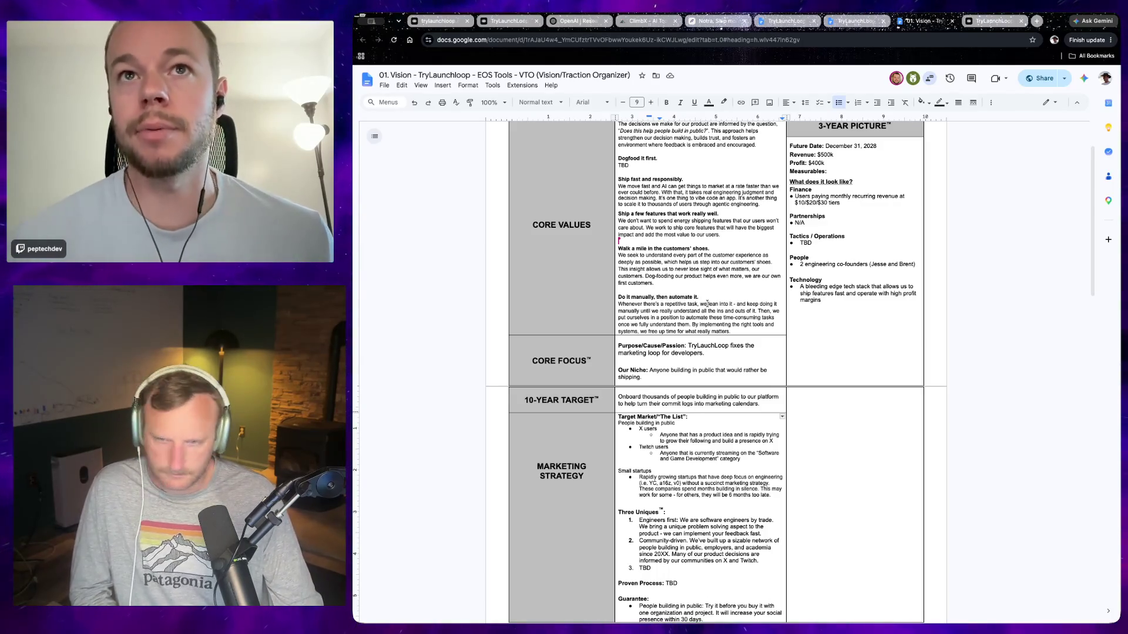
Approve the poll design spec in Claude Code, then switch to the neighbouring Public Backlog tab.
key(super+Tab)
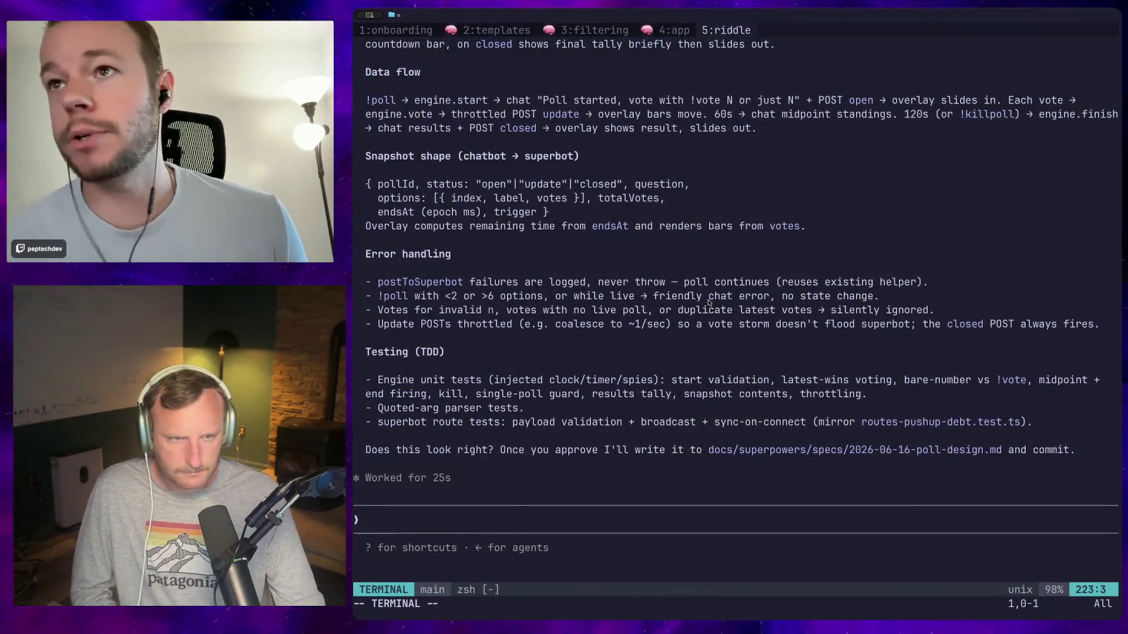
text(yes)
key(Return)
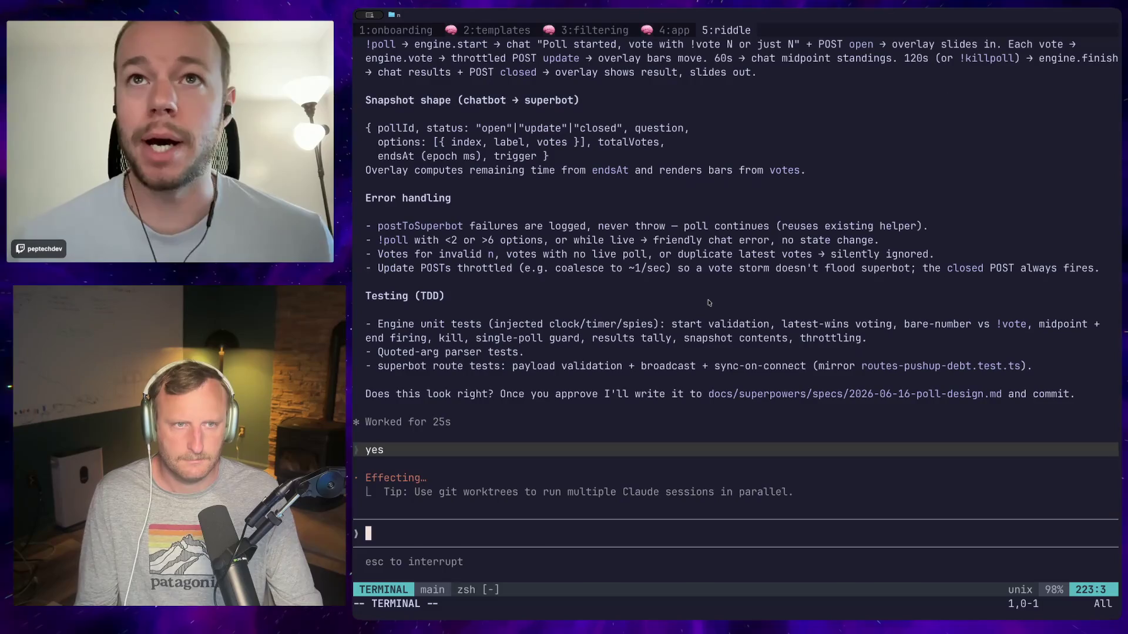
key(super+Tab)
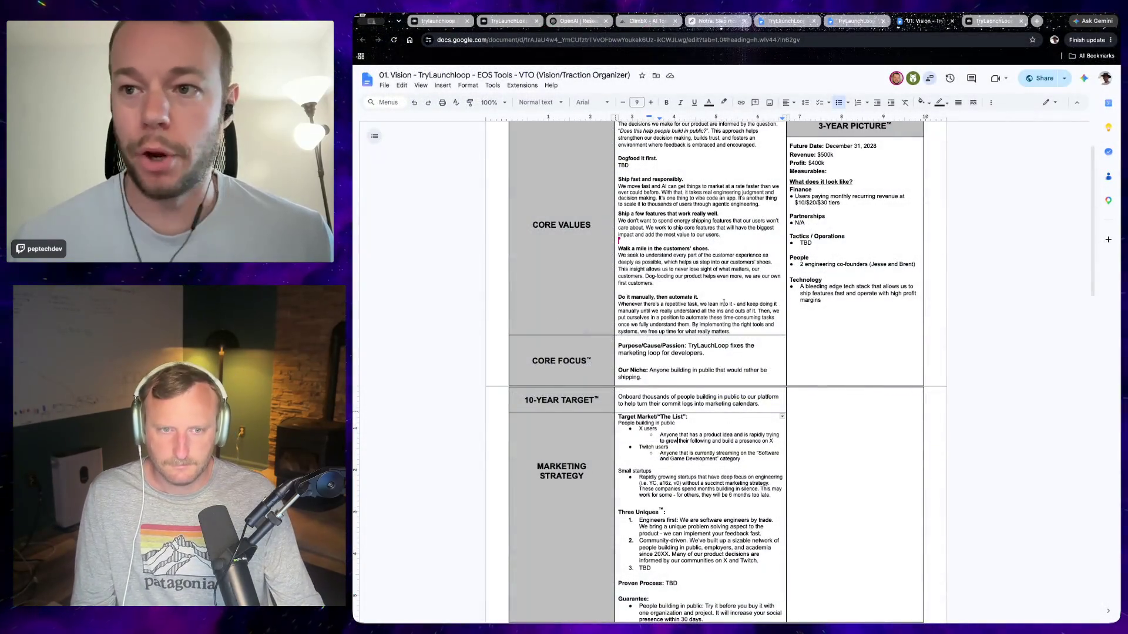
key(ctrl+shift+Tab)
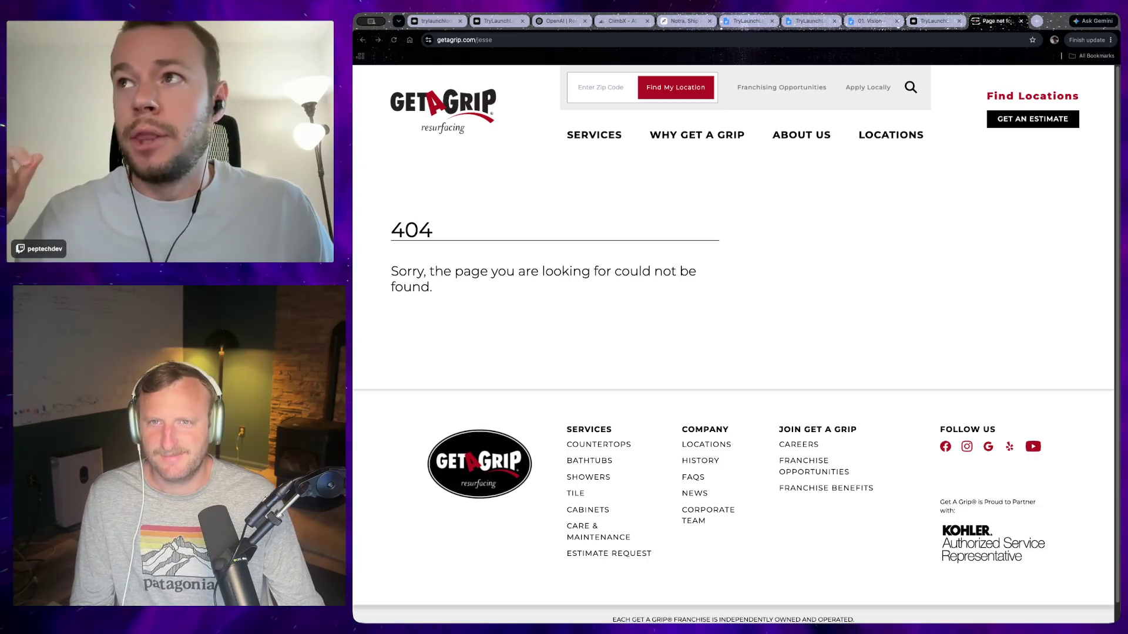
Close the 404 page and approve the committed poll spec so Claude starts implementation planning.
click(1021, 21)
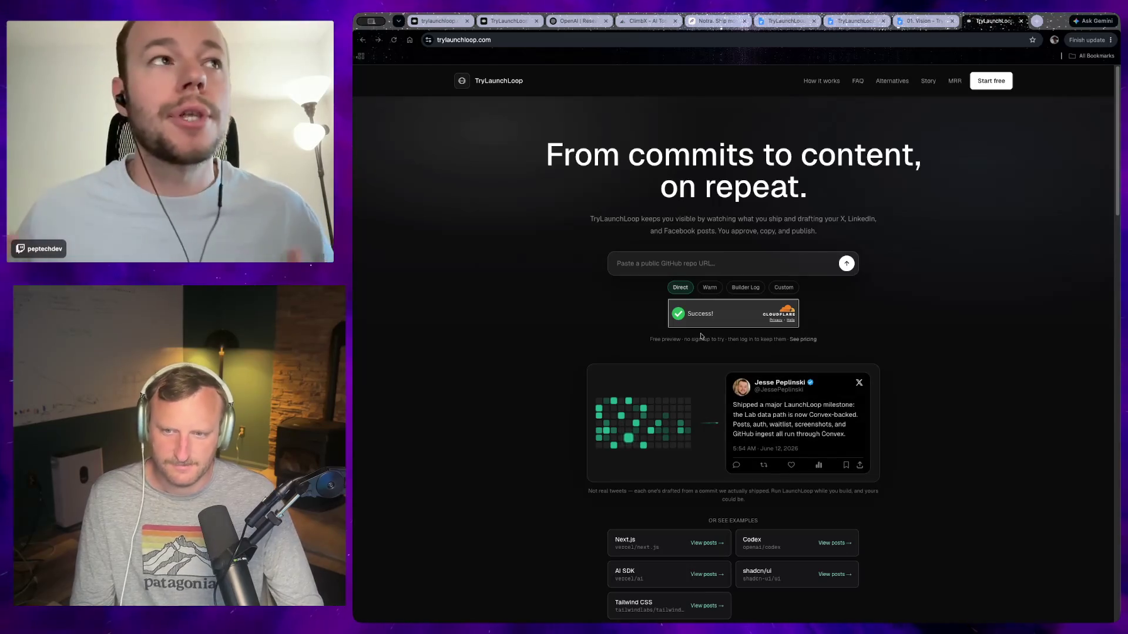
key(alt+Tab)
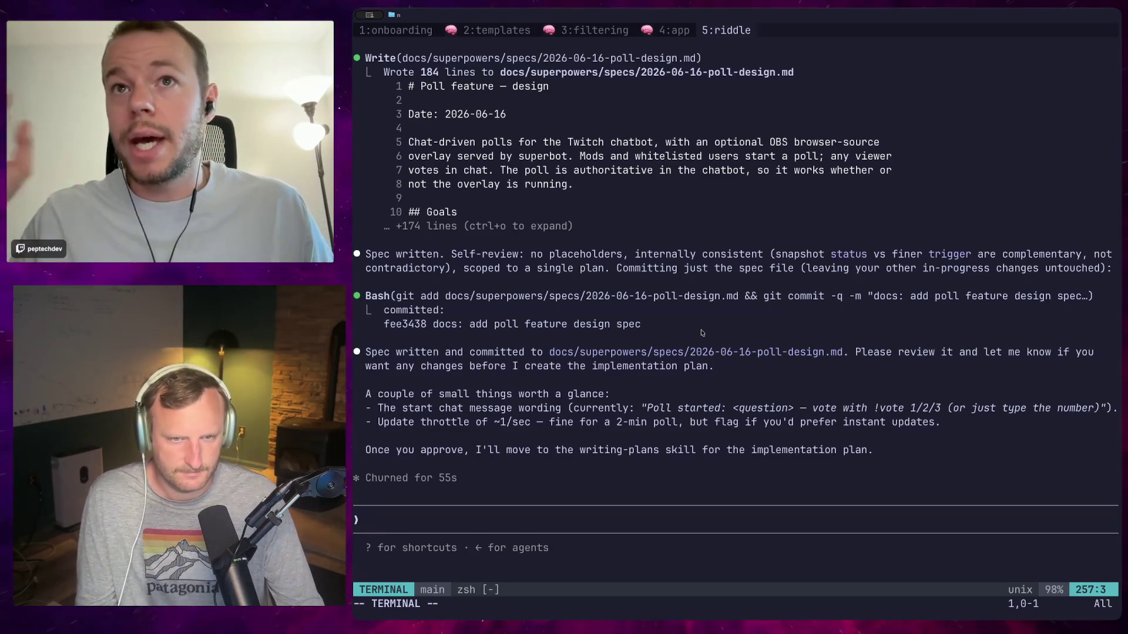
text(yes)
key(Return)
key(alt+Tab)
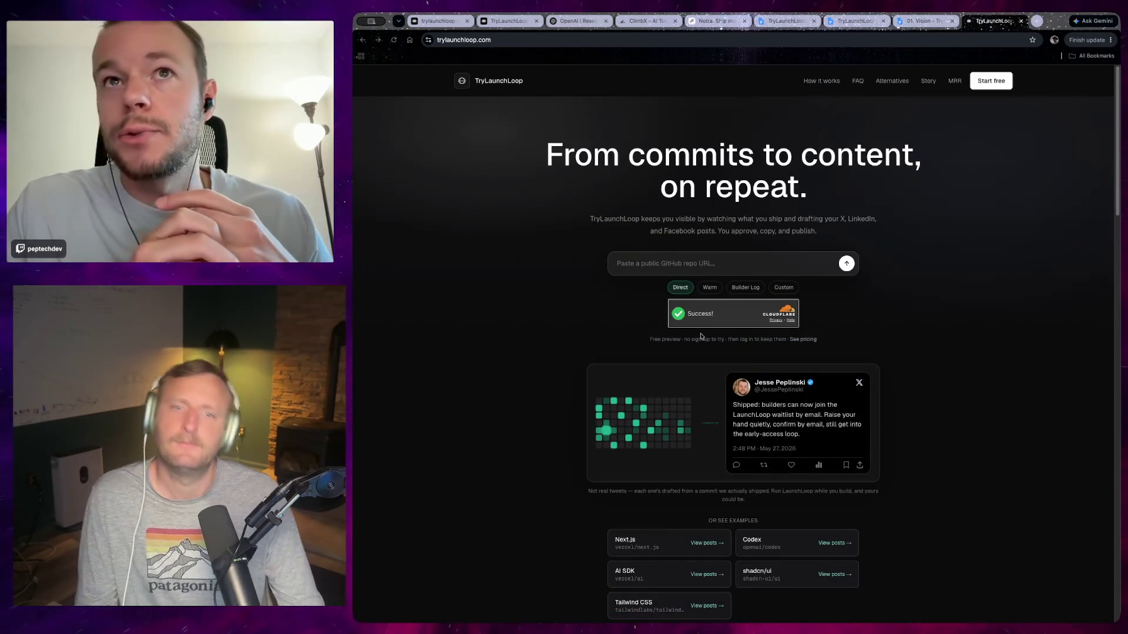
Check Claude's plan-drafting progress against the TryLaunchLoop landing page, ending on the VTO document.
key(alt+Tab)
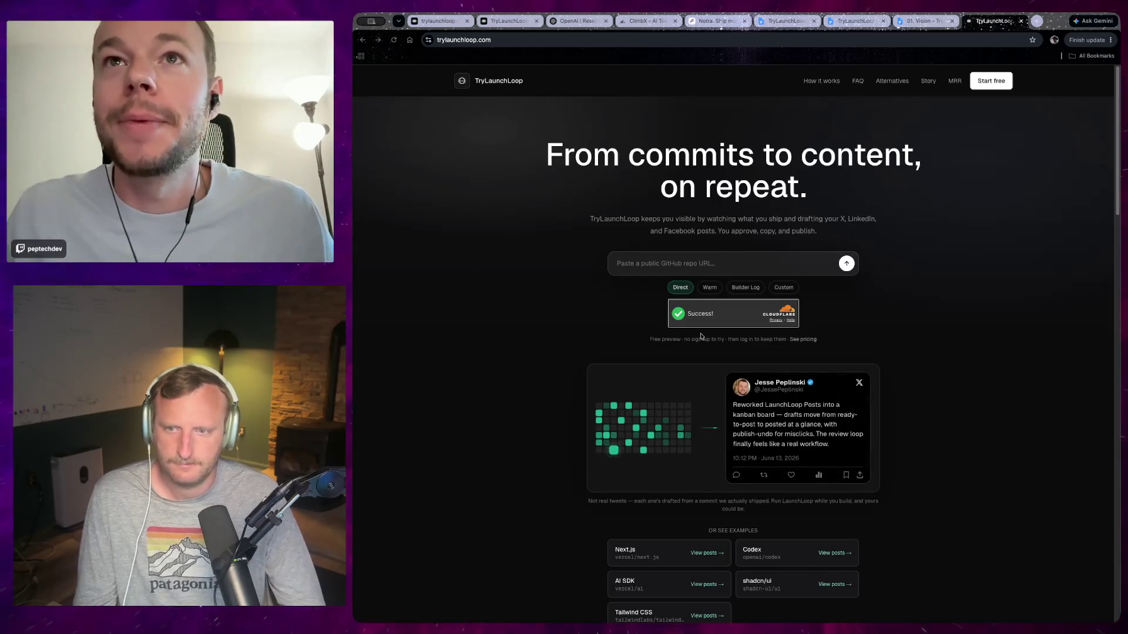
key(super+Tab)
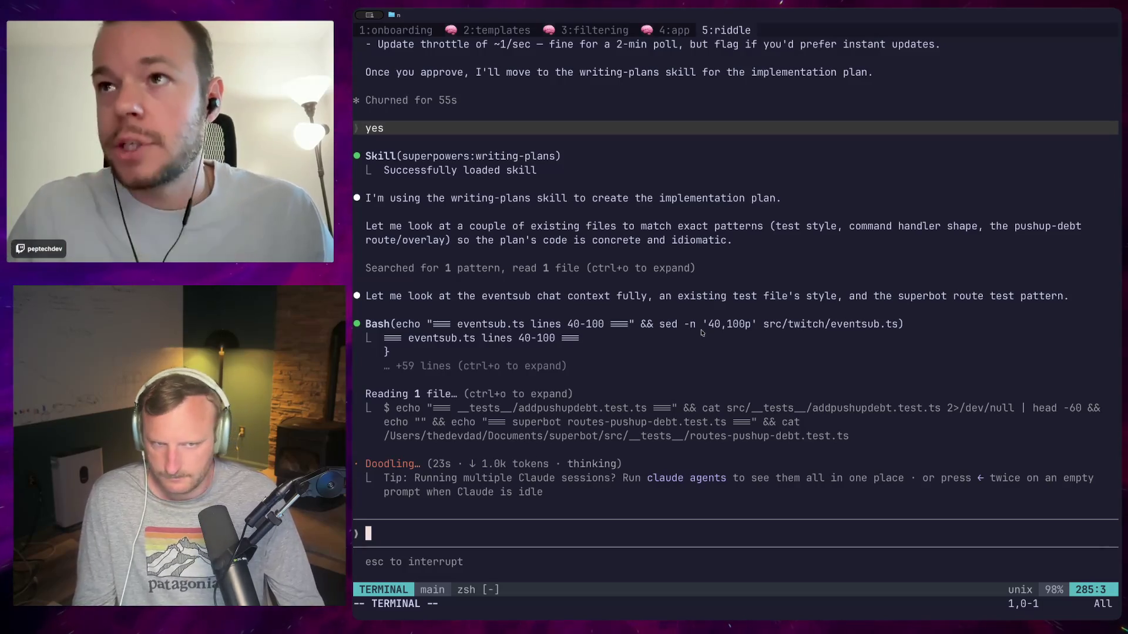
key(super+Tab)
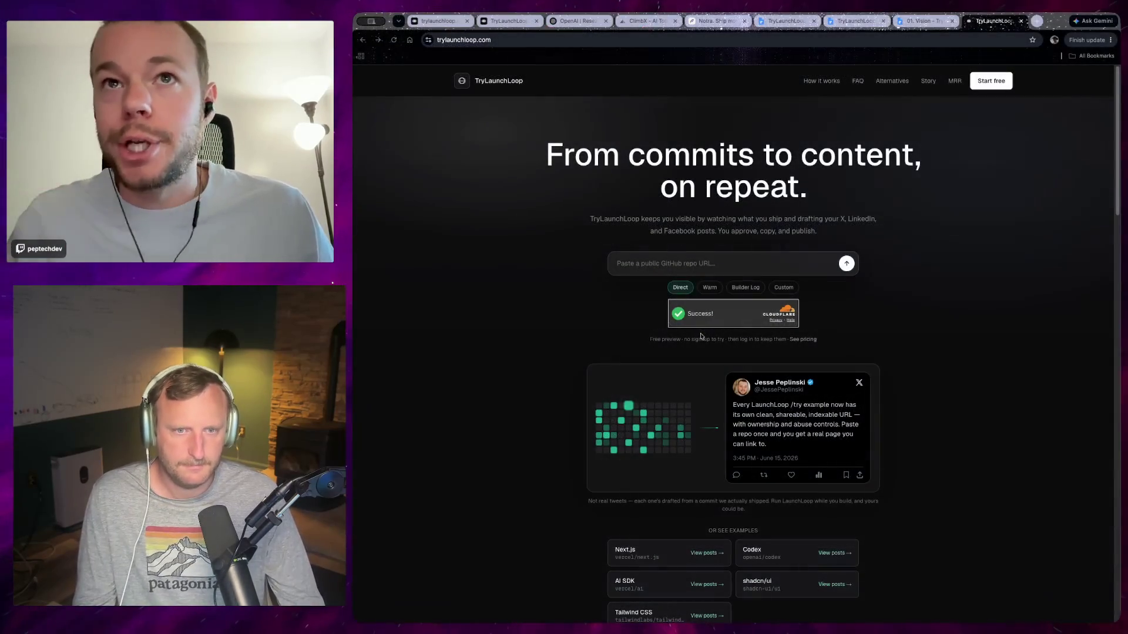
key(super+Tab)
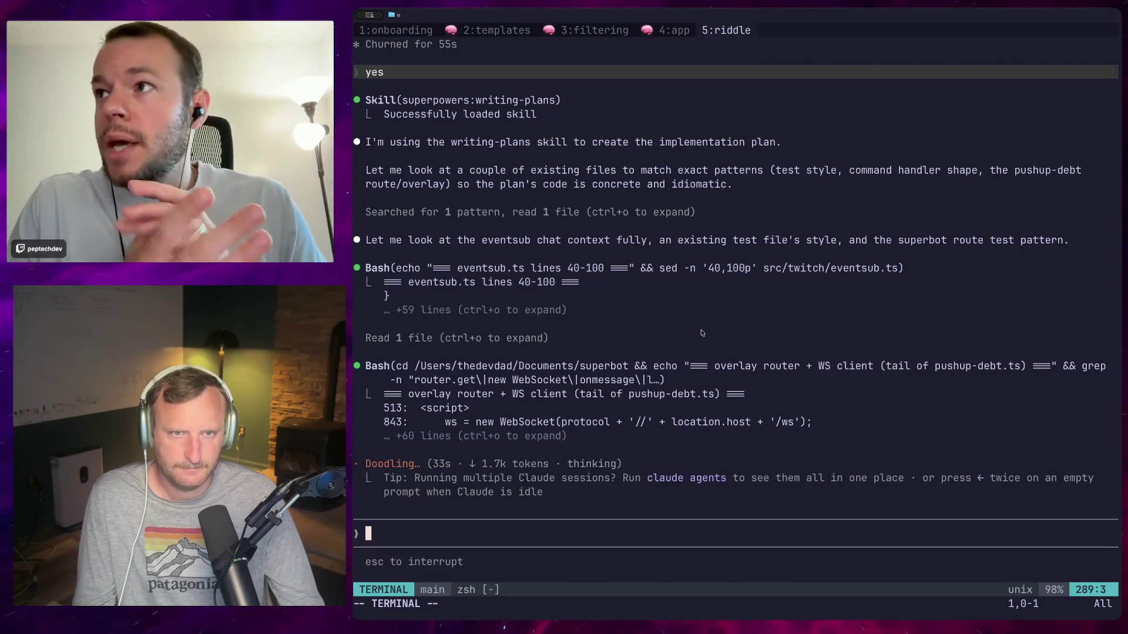
key(super+Tab)
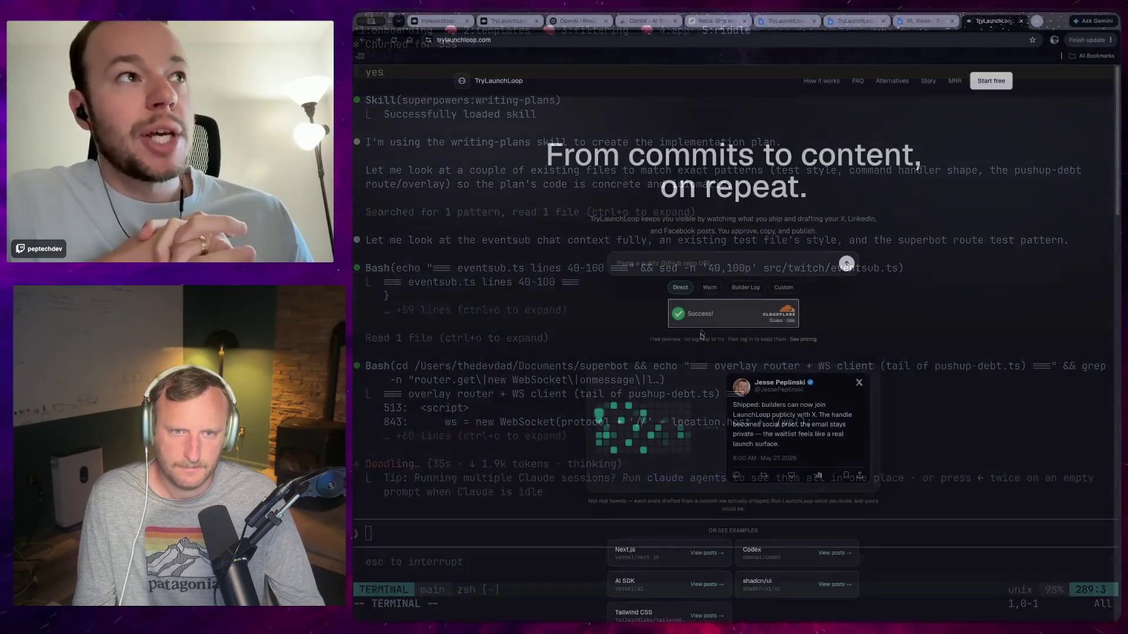
key(ctrl+shift+Tab)
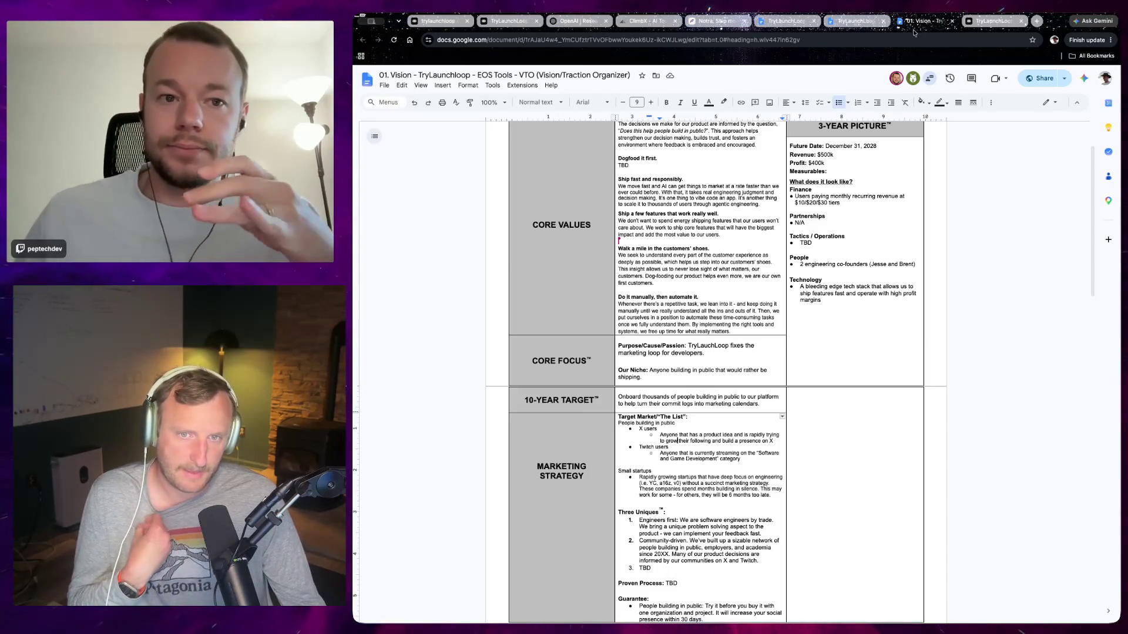
Review the Public Backlog's launch-loop steps from Read In Commits, selecting and deselecting them.
click(859, 21)
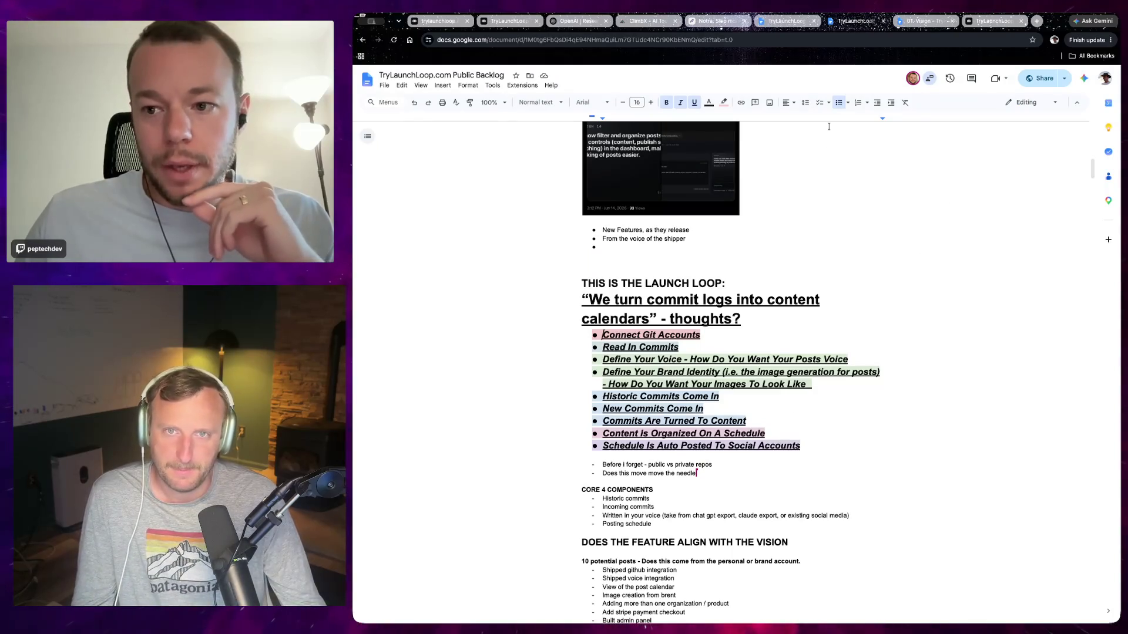
click(820, 444)
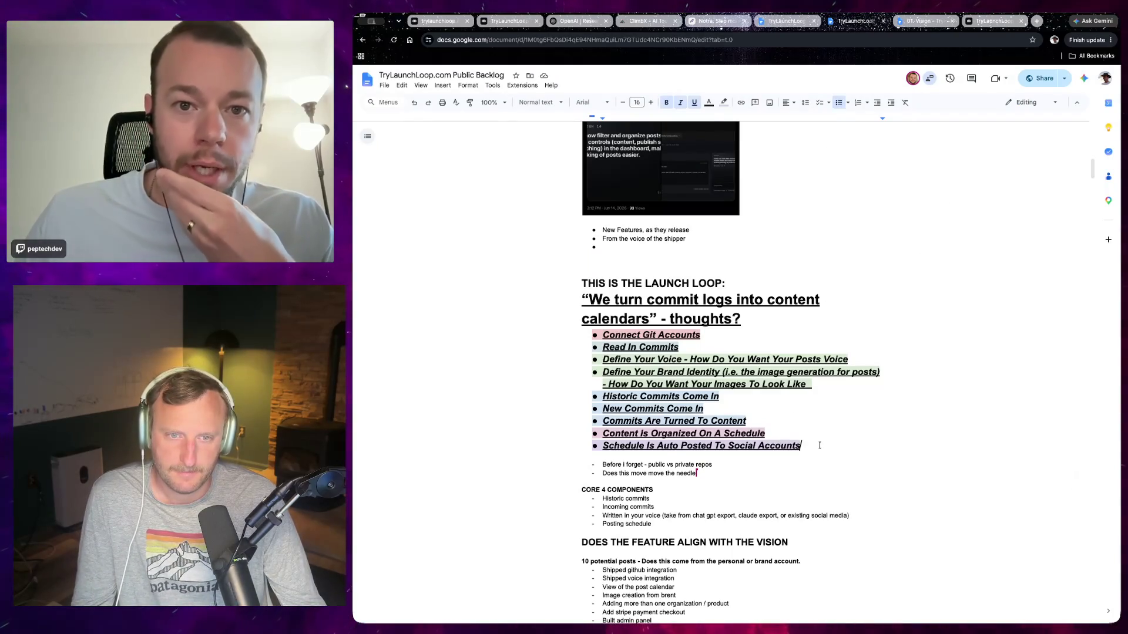
drag(821, 444, 549, 348)
click(813, 504)
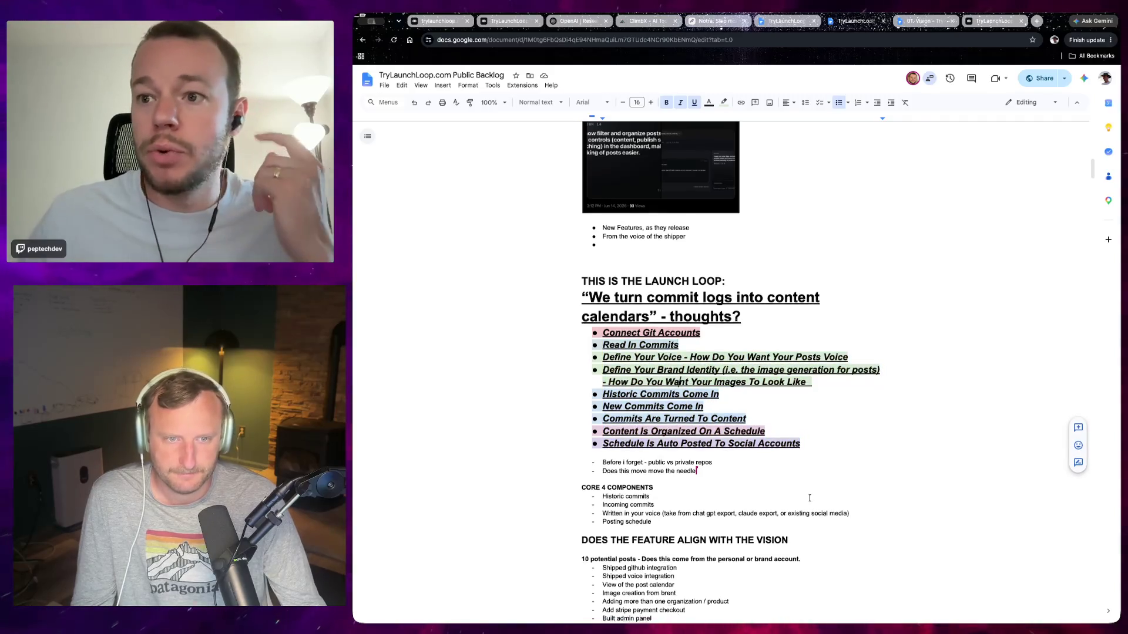
scroll(814, 504, down, 2)
scroll(814, 503, up, 2)
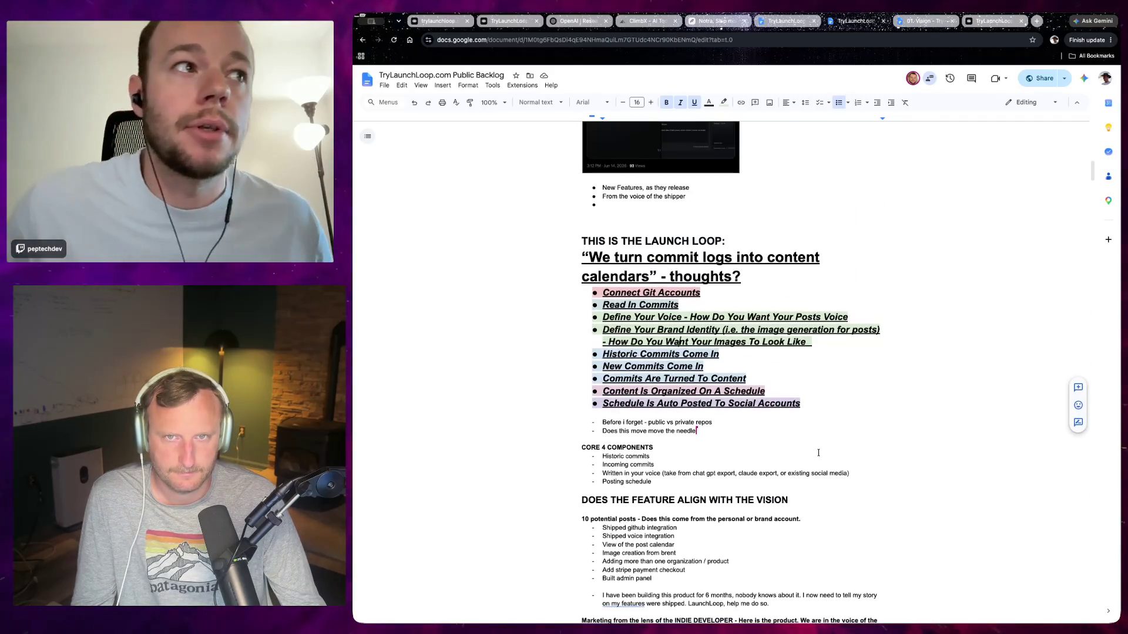
Flip between the VTO and Public Backlog documents, ending on the Public Backlog.
click(917, 21)
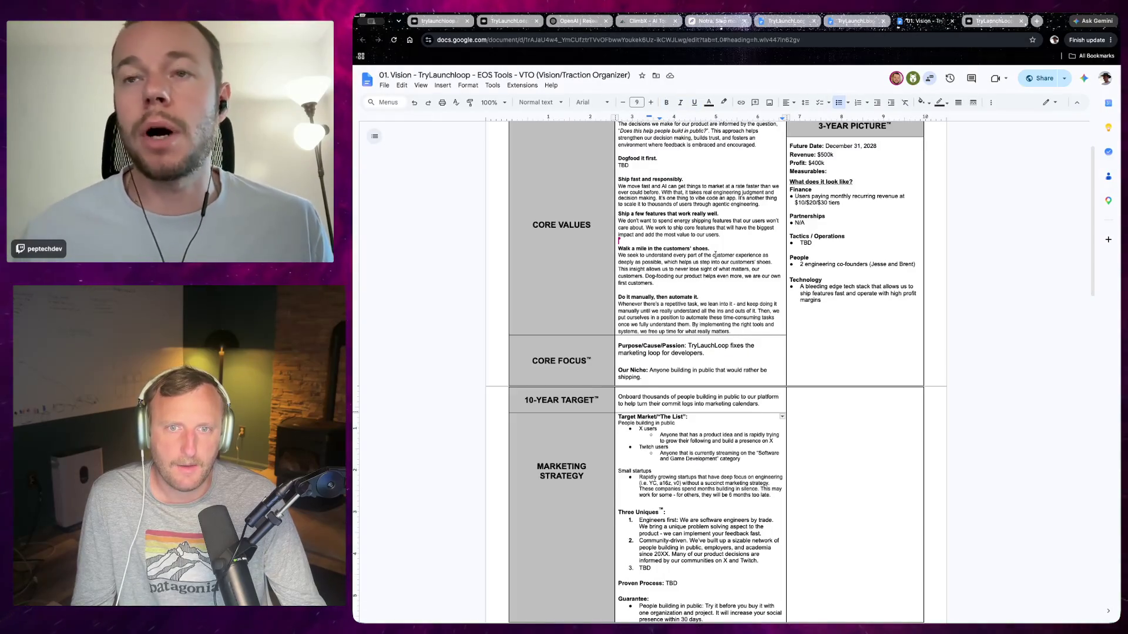
scroll(715, 255, up, 2)
scroll(726, 329, down, 5)
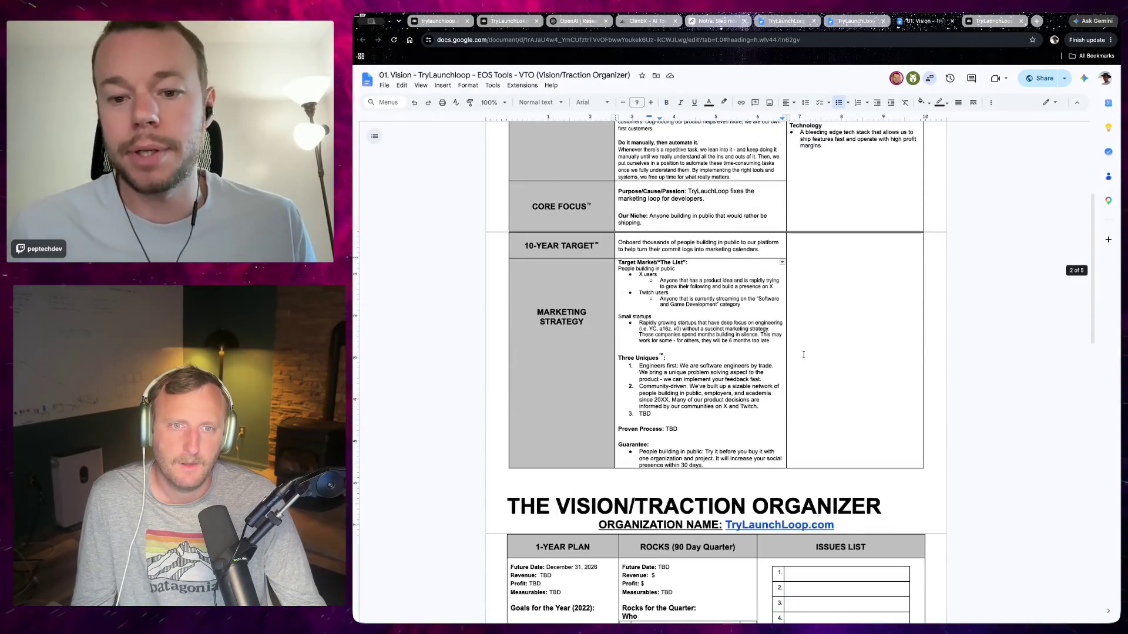
scroll(803, 353, down, 10)
scroll(803, 355, down, 4)
scroll(799, 359, up, 15)
scroll(800, 359, up, 10)
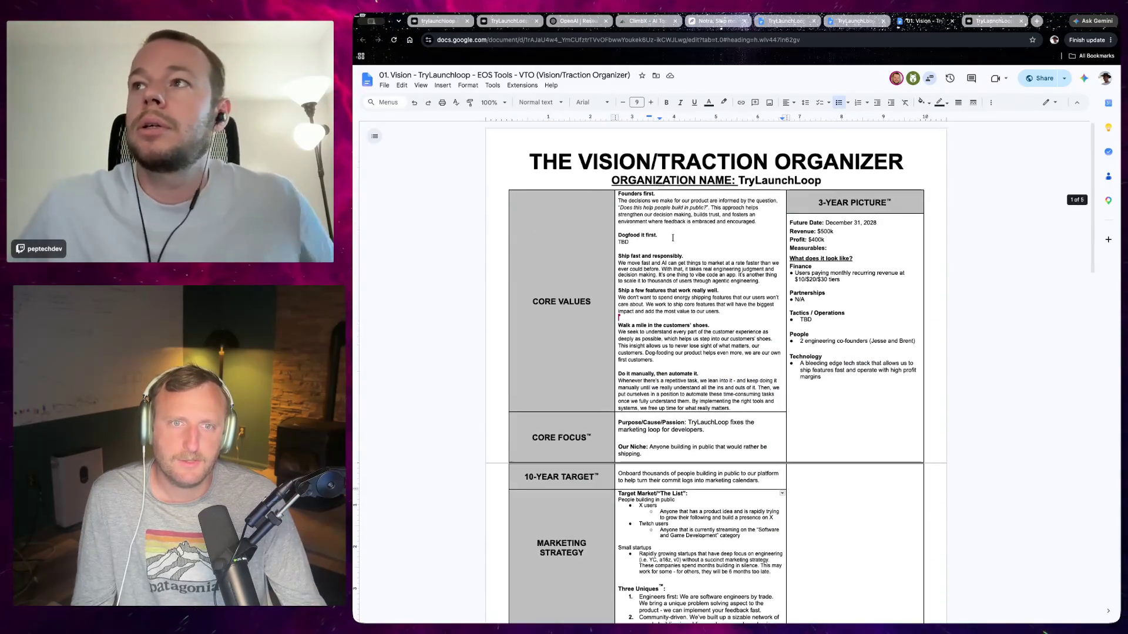
click(848, 20)
click(924, 22)
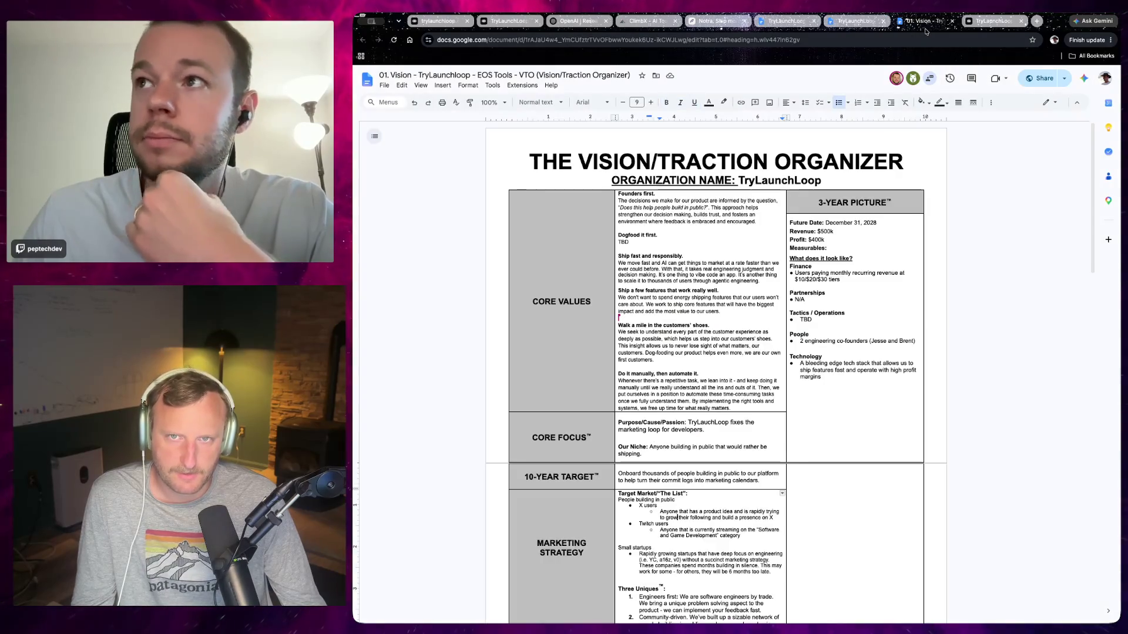
scroll(820, 357, down, 10)
scroll(819, 358, down, 10)
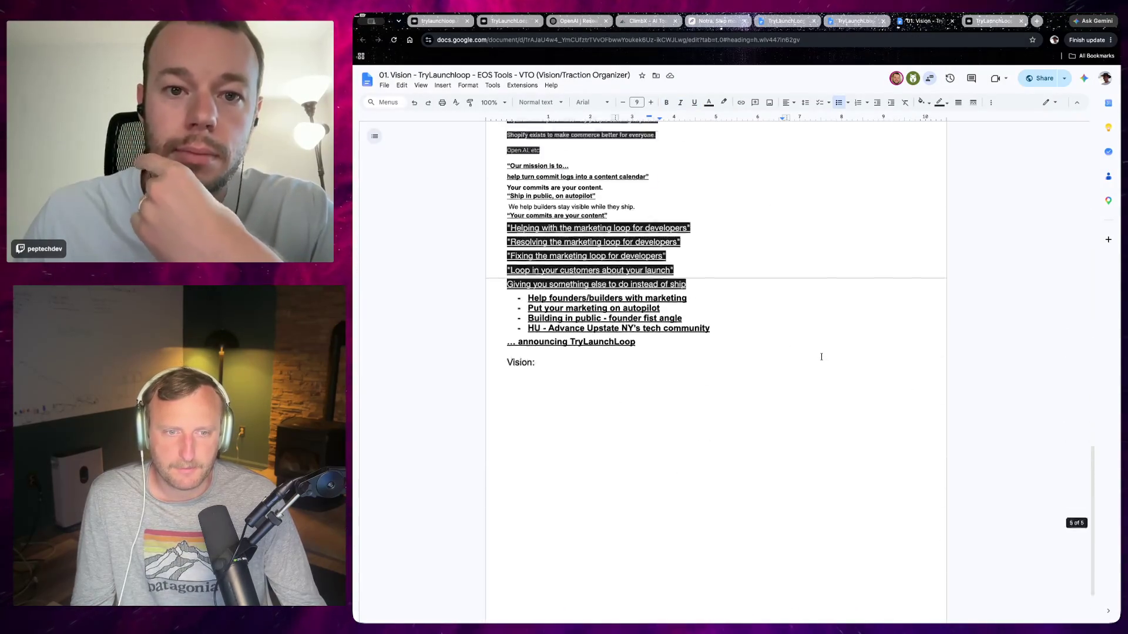
scroll(820, 357, down, 5)
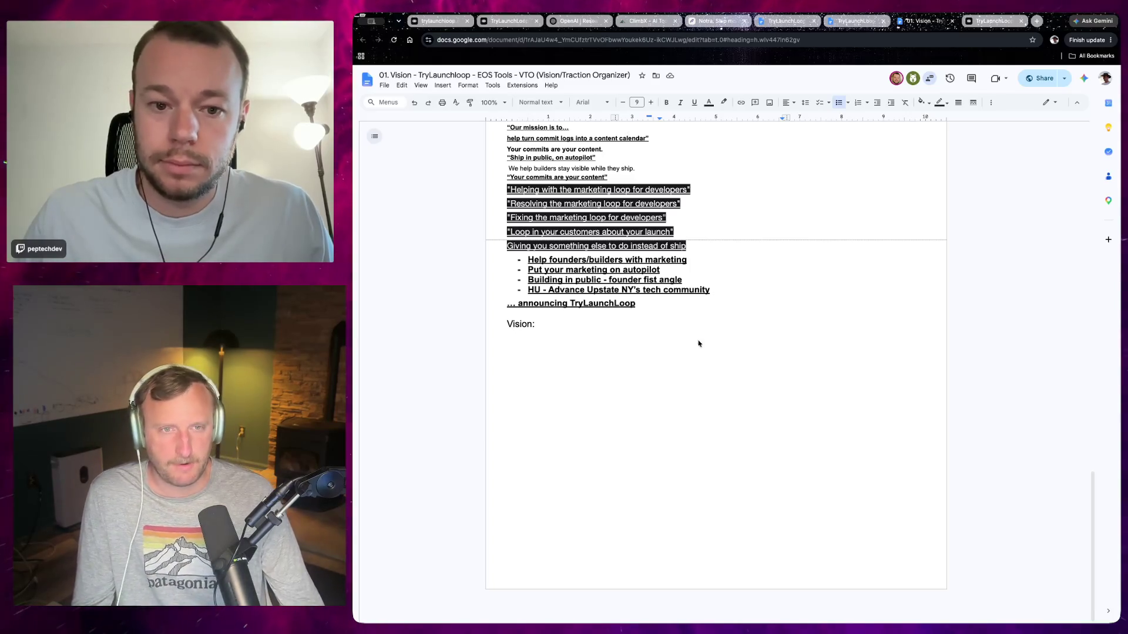
scroll(692, 403, up, 3)
scroll(692, 403, up, 5)
scroll(692, 403, up, 5)
scroll(689, 410, up, 10)
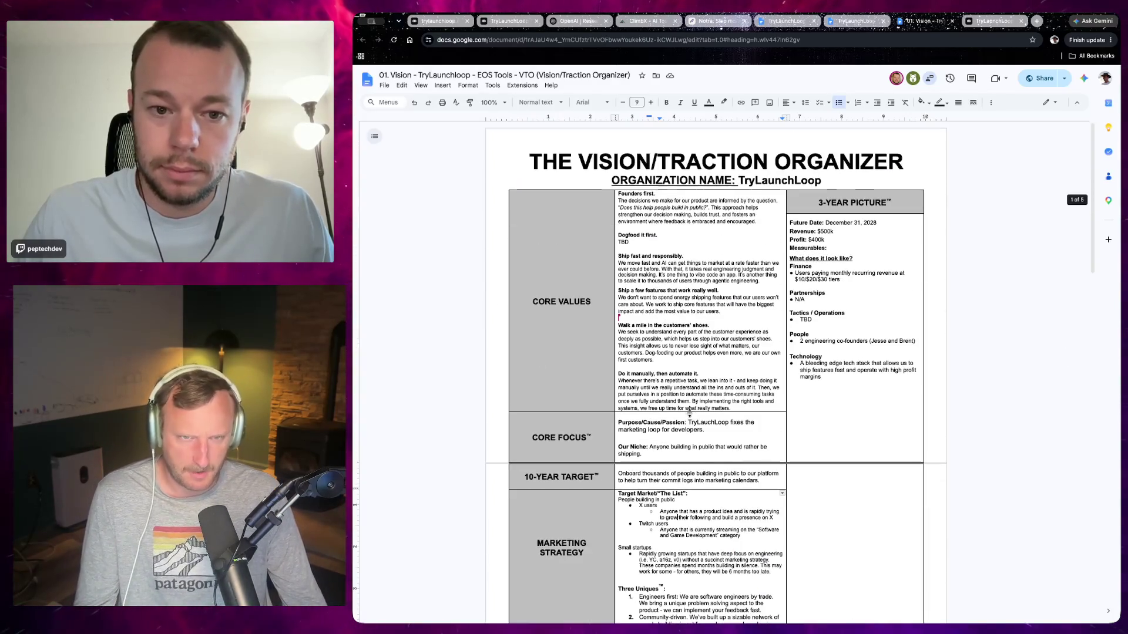
click(871, 19)
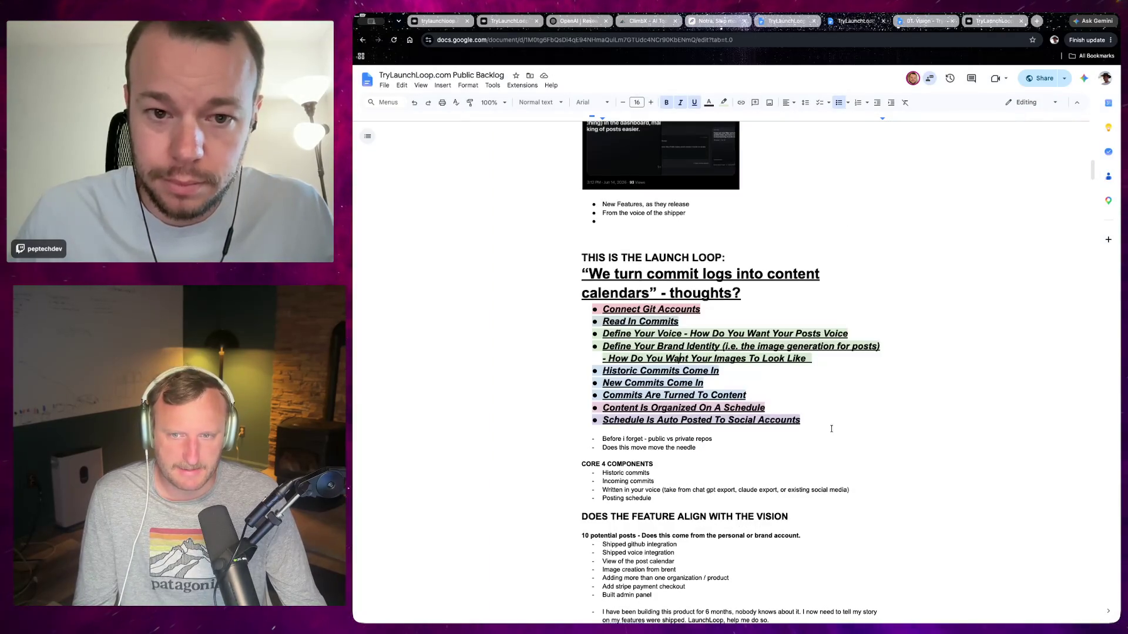
Select and deselect the launch-loop bullet list, including the steps from Connect Git Accounts.
drag(821, 422, 557, 325)
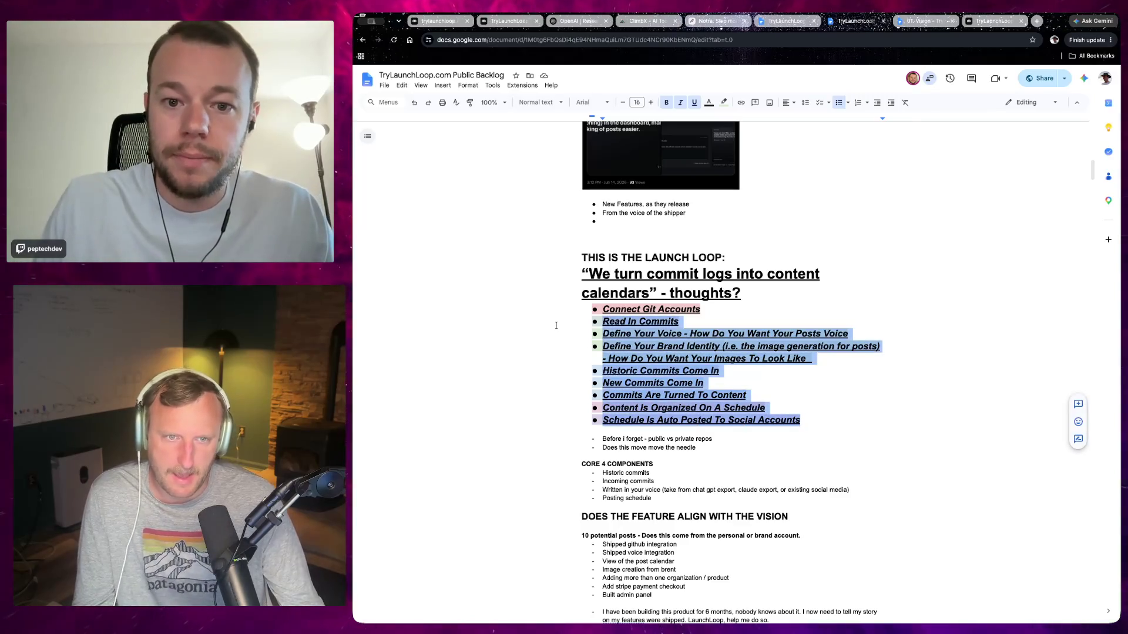
scroll(651, 349, down, 3)
scroll(651, 348, down, 5)
scroll(720, 467, up, 5)
scroll(721, 468, up, 3)
scroll(720, 467, up, 3)
scroll(720, 467, down, 3)
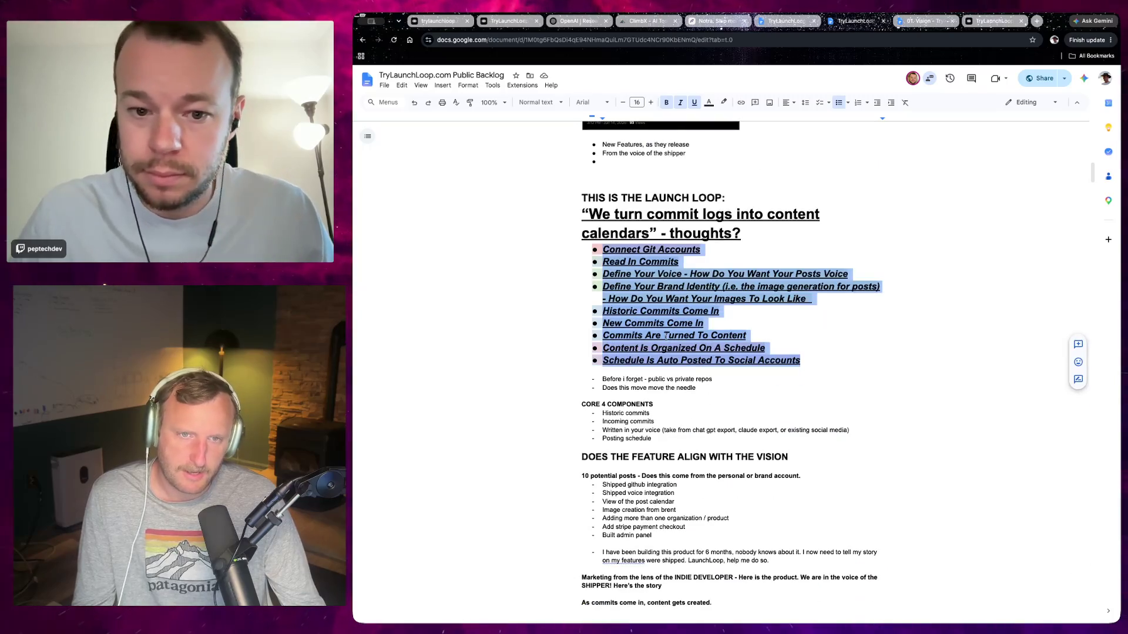
click(663, 336)
drag(604, 249, 812, 363)
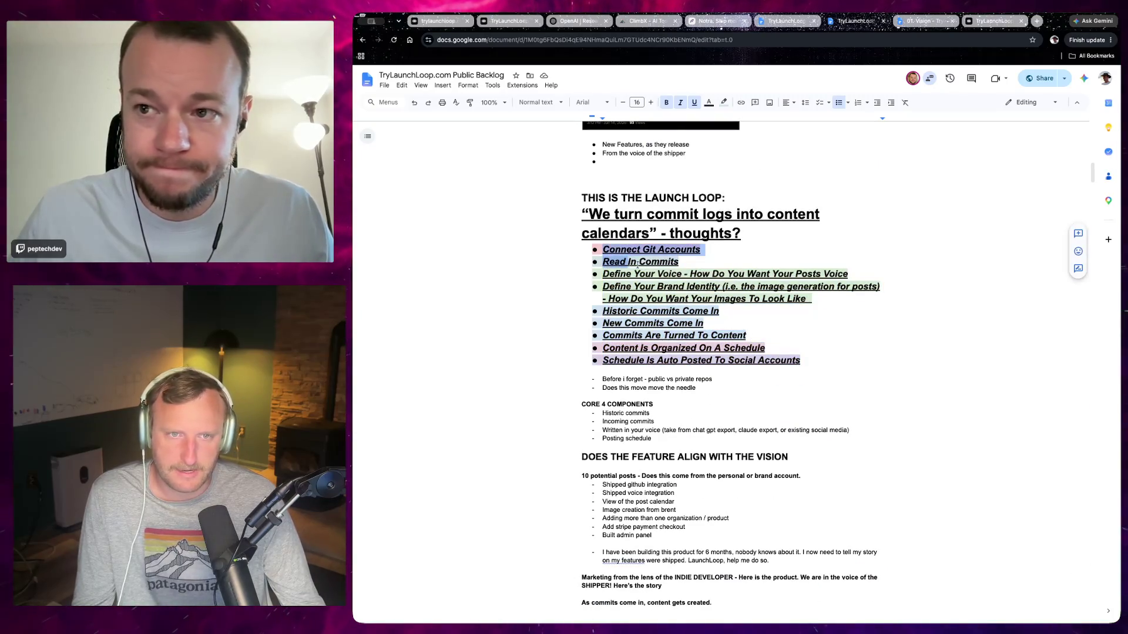
click(812, 362)
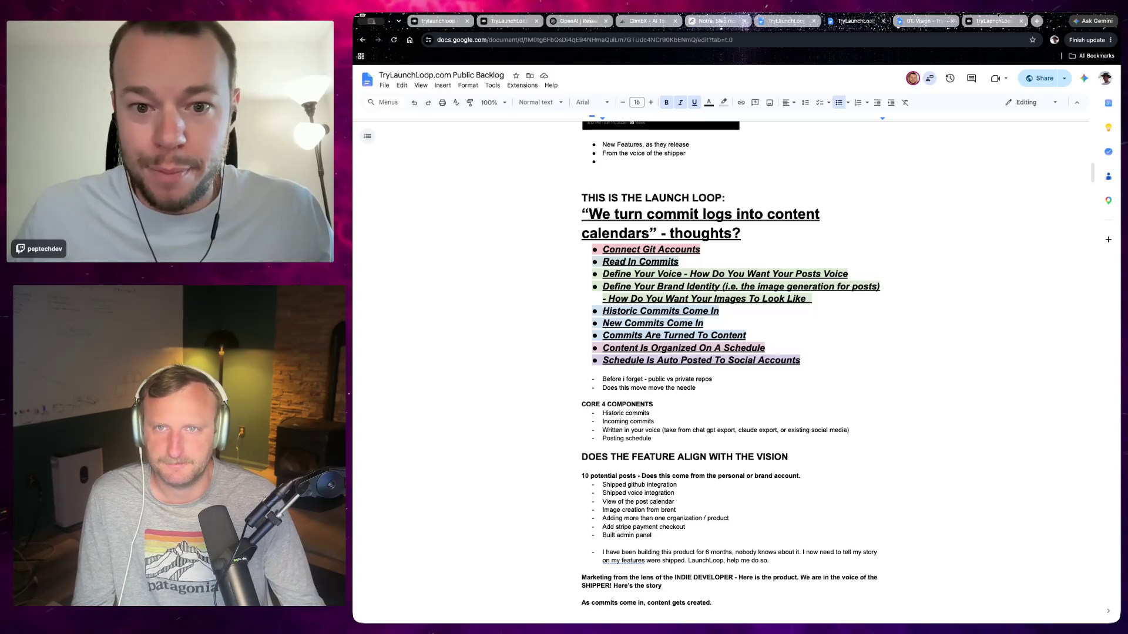
Sign in to linear.app with the existing Google account, landing on flowbase's Active issues.
click(1038, 20)
text(linear.app)
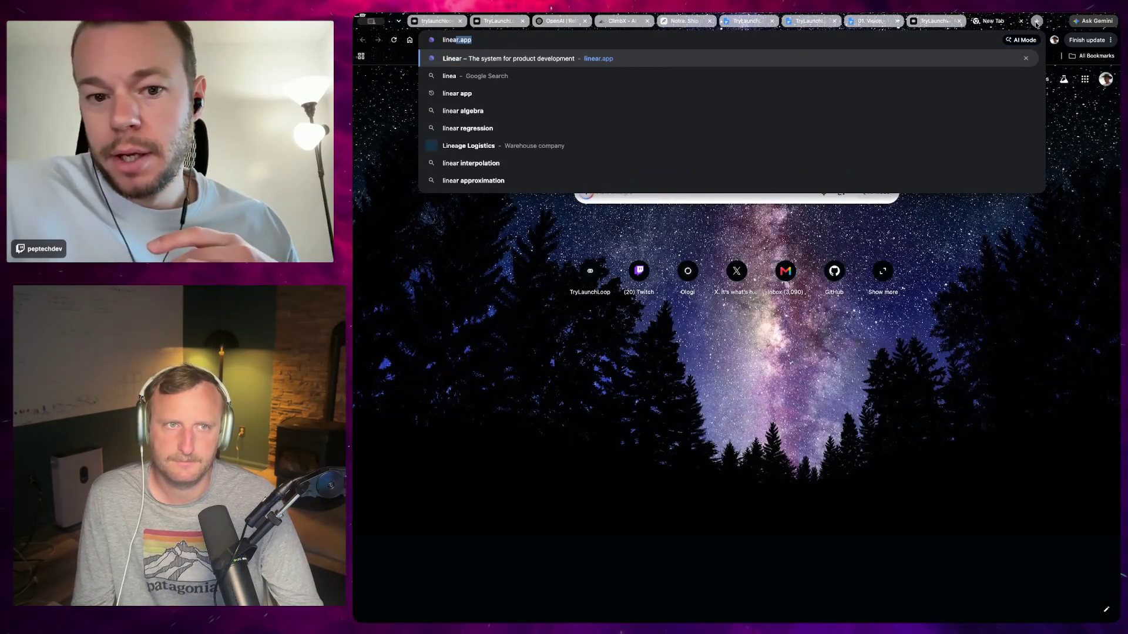
key(Return)
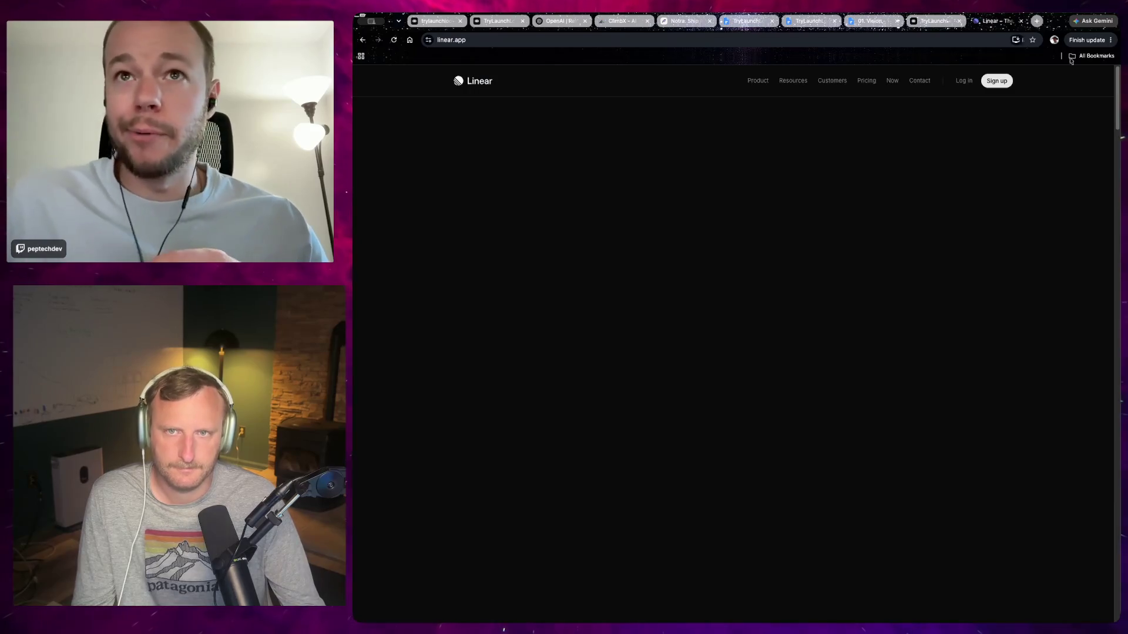
click(963, 80)
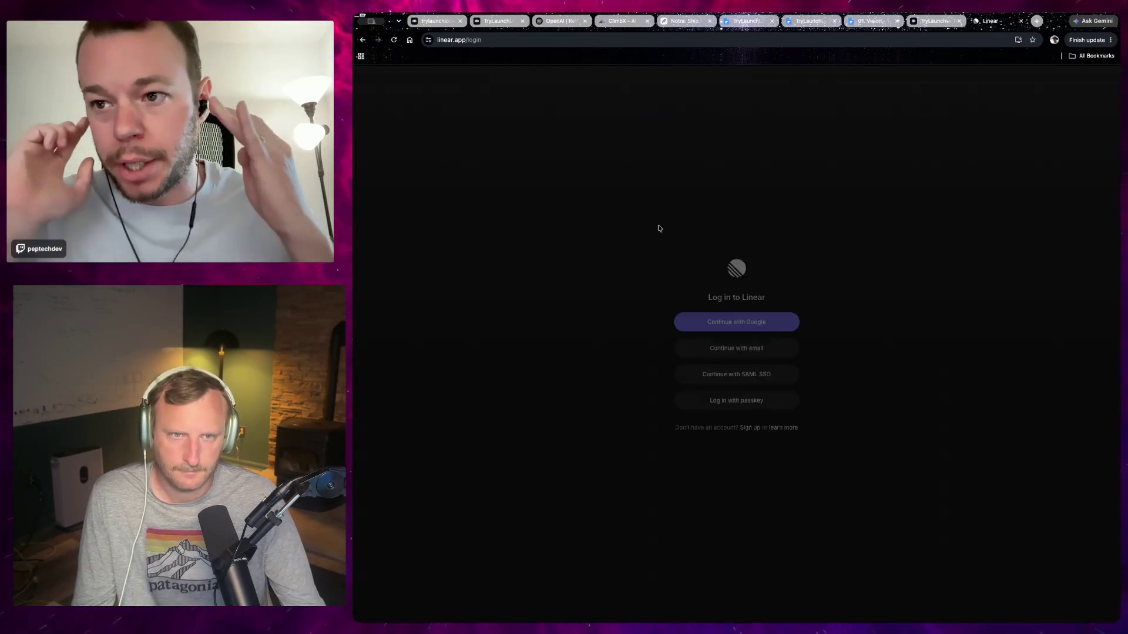
click(718, 323)
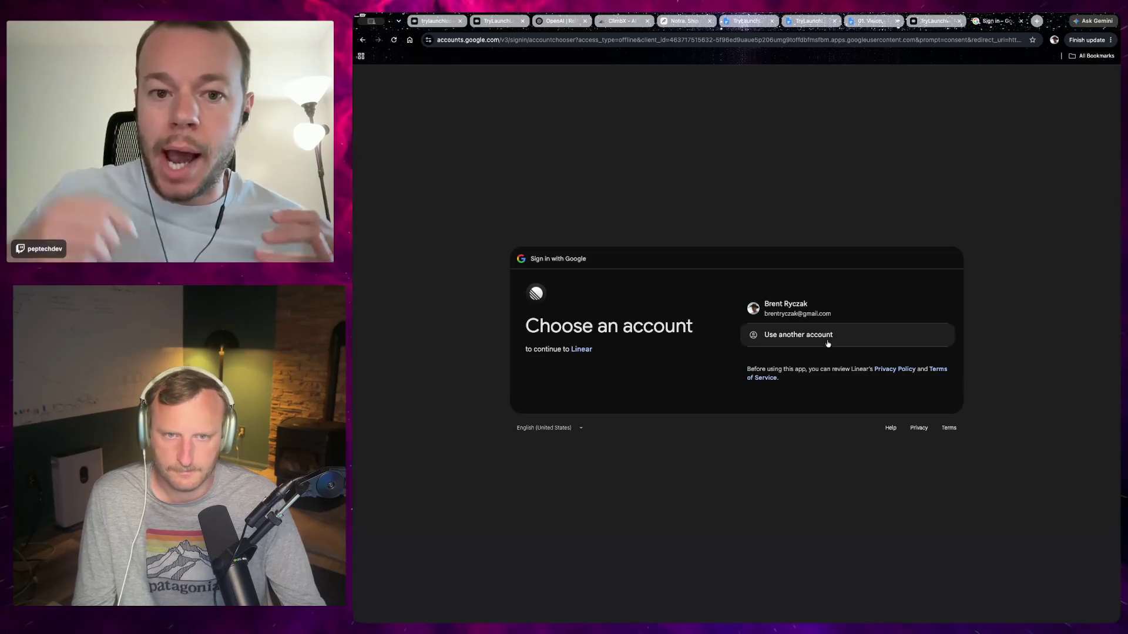
click(805, 309)
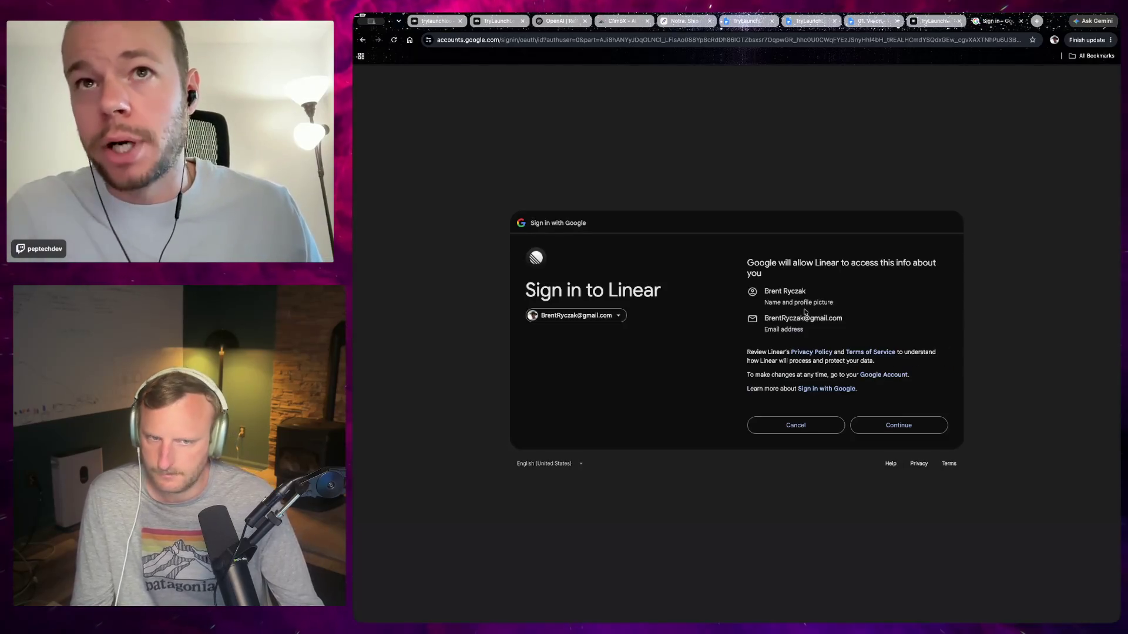
click(871, 423)
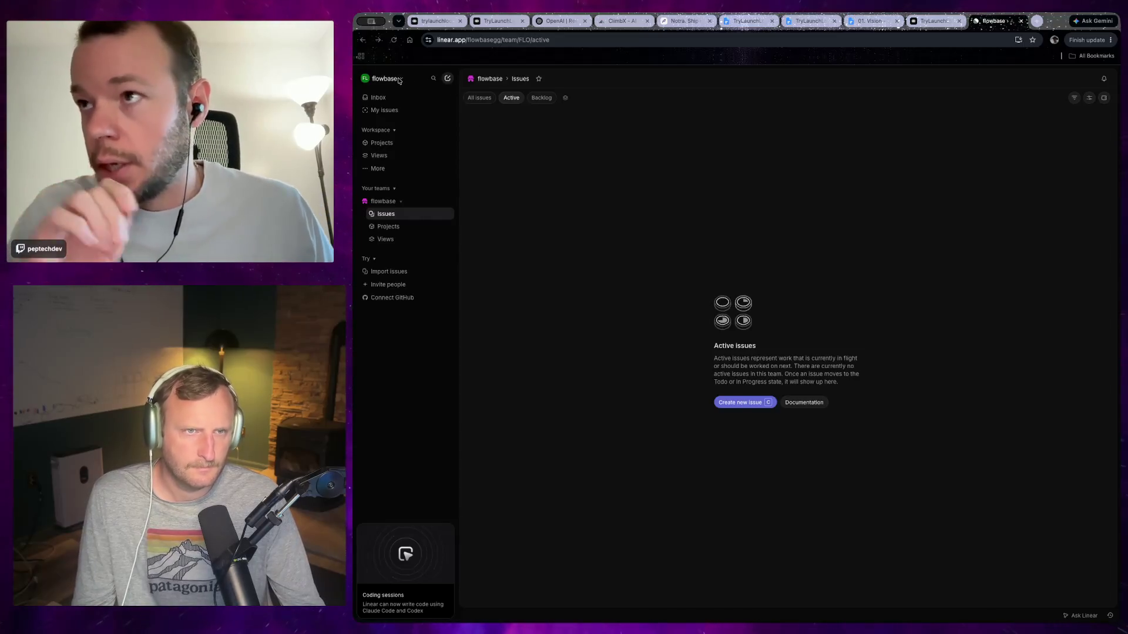
Create a new Linear workspace named launchloop with the URL launchloop.
click(388, 78)
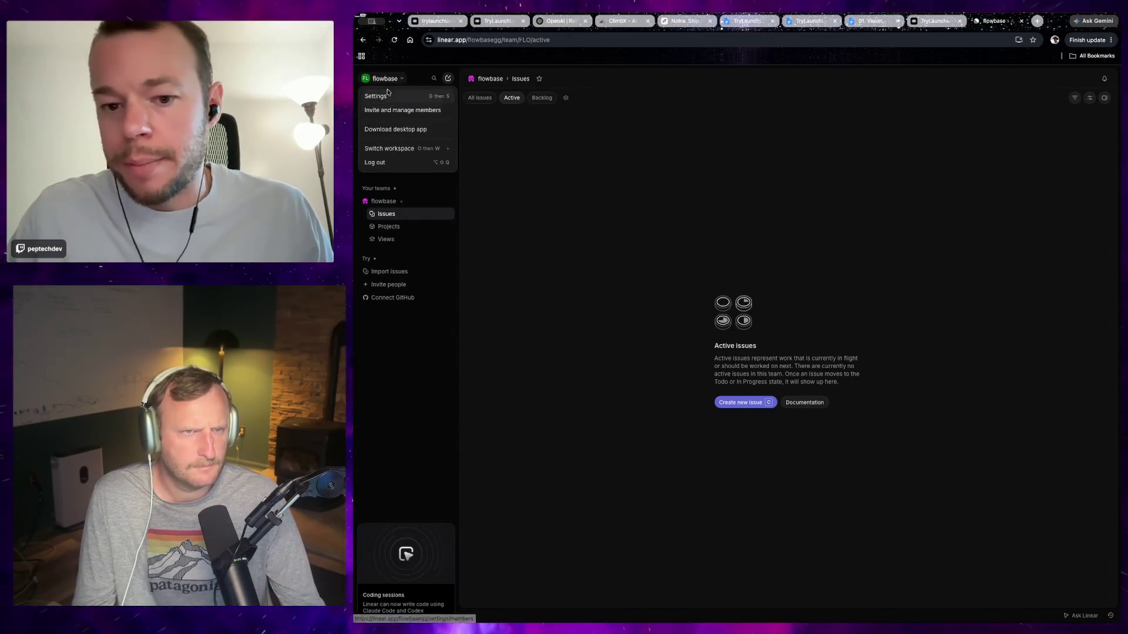
mouse_move(390, 148)
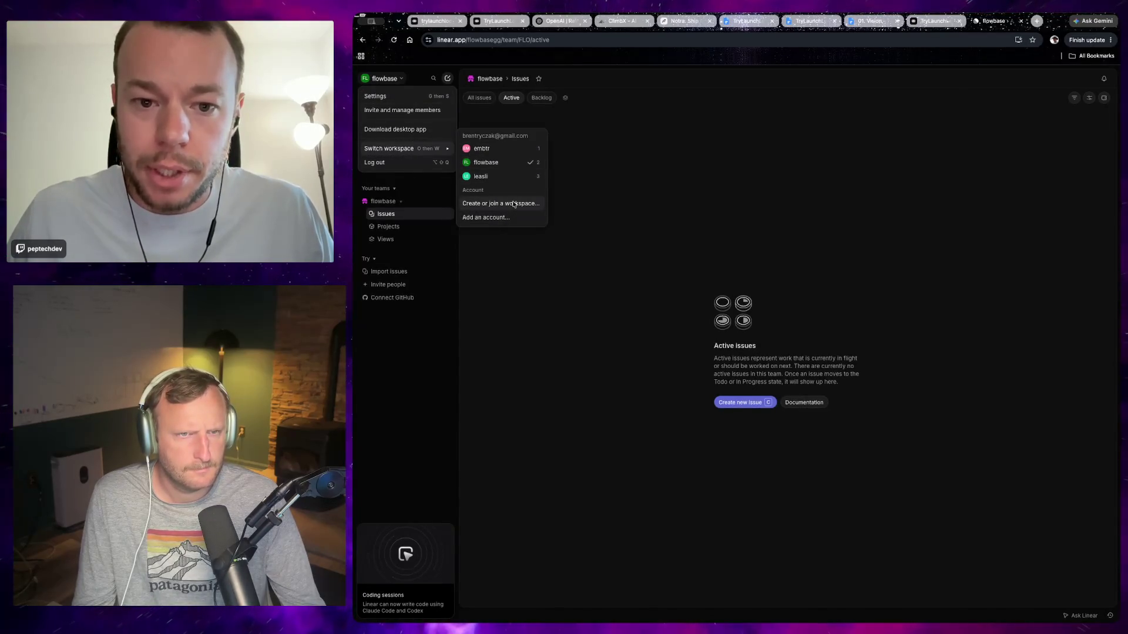
click(515, 204)
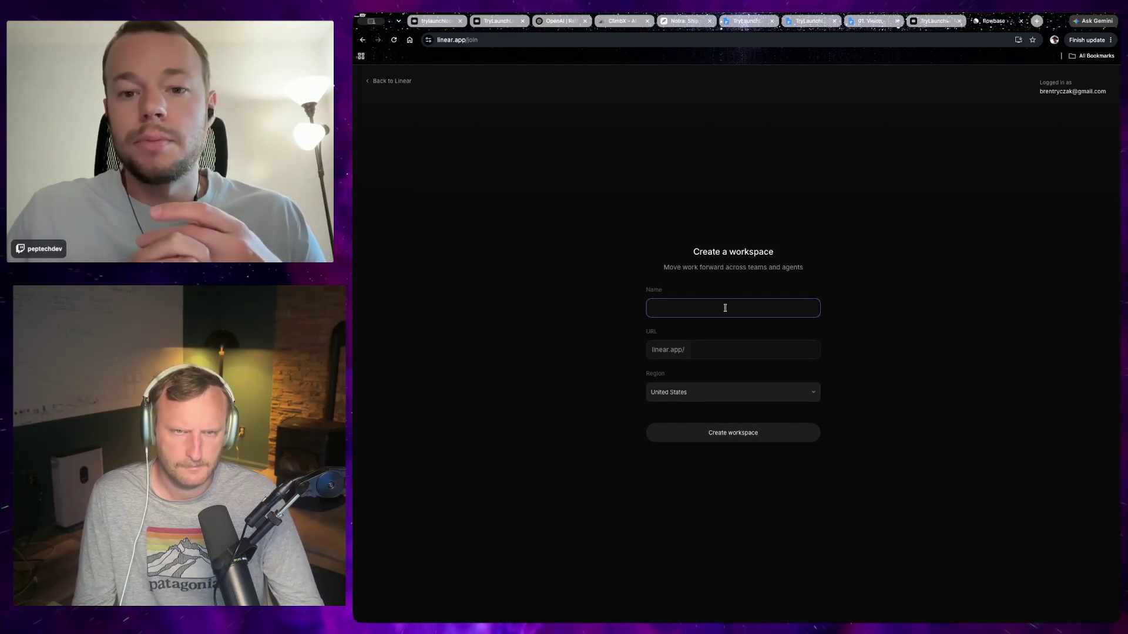
text(trylaunchio)
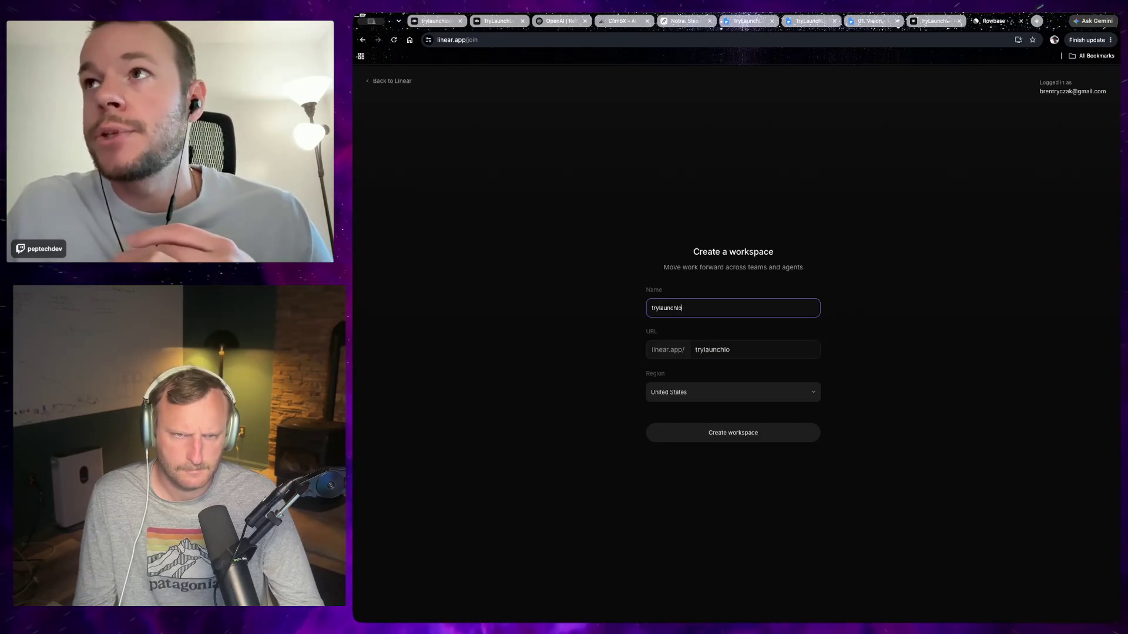
key(Tab)
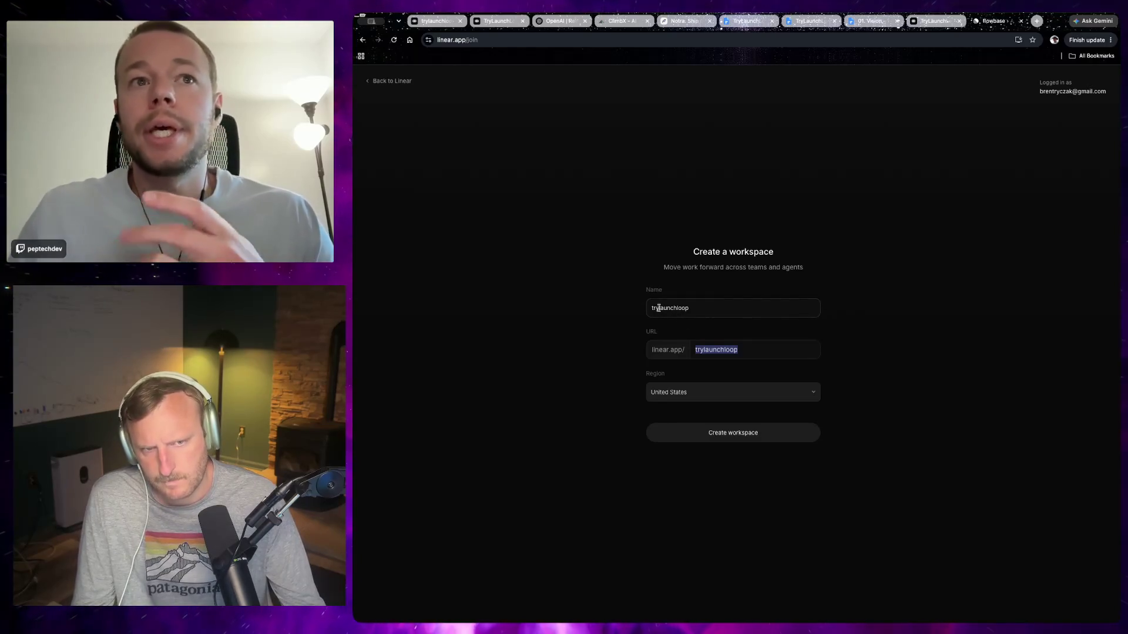
drag(663, 307, 559, 295)
key(BackSpace)
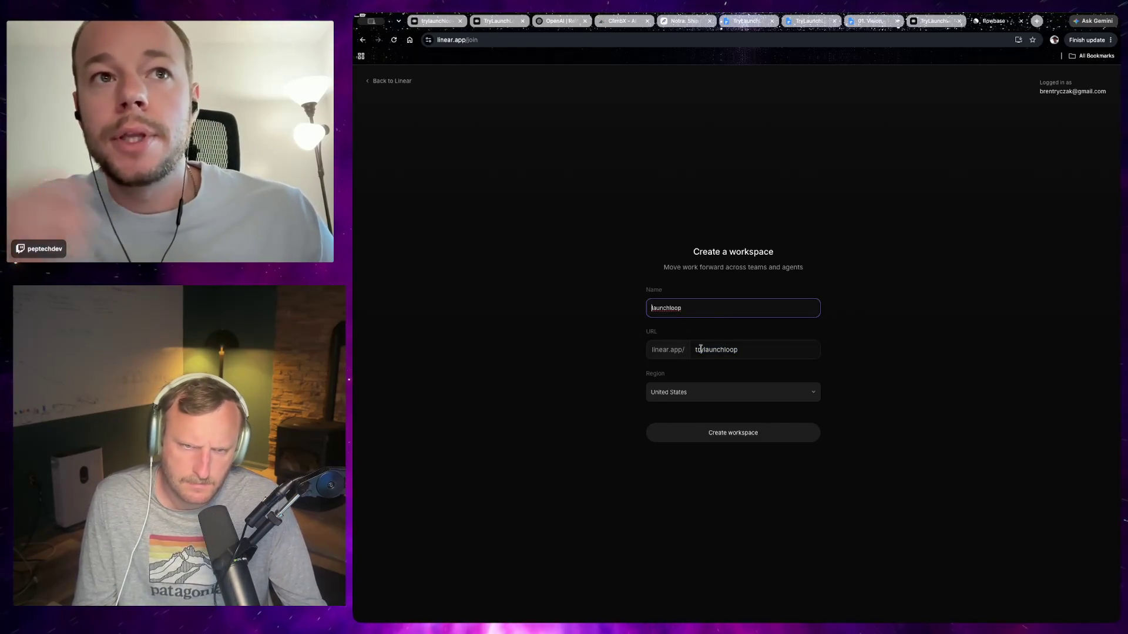
key(Tab)
text(launchloop)
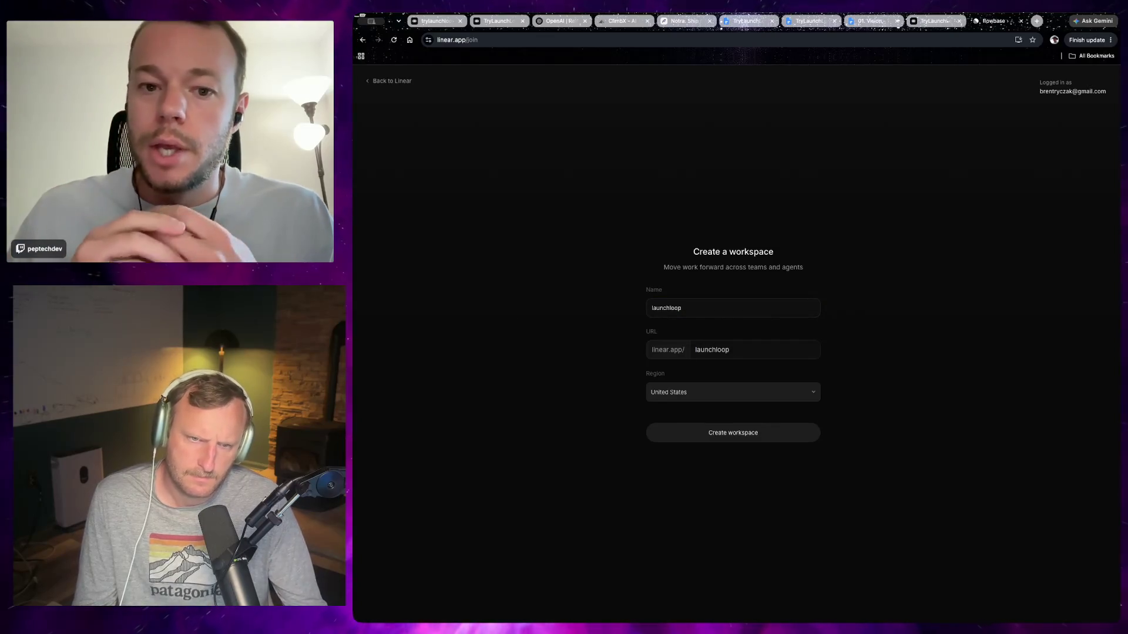
click(712, 436)
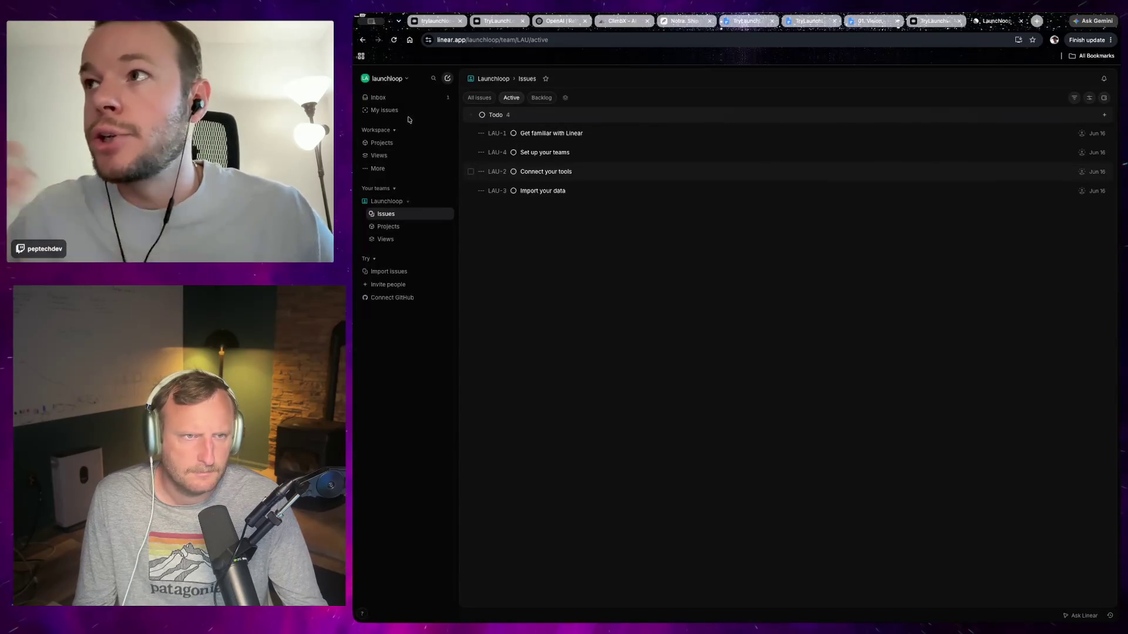
Start inviting people to launchloop and focus the empty Email field.
click(401, 283)
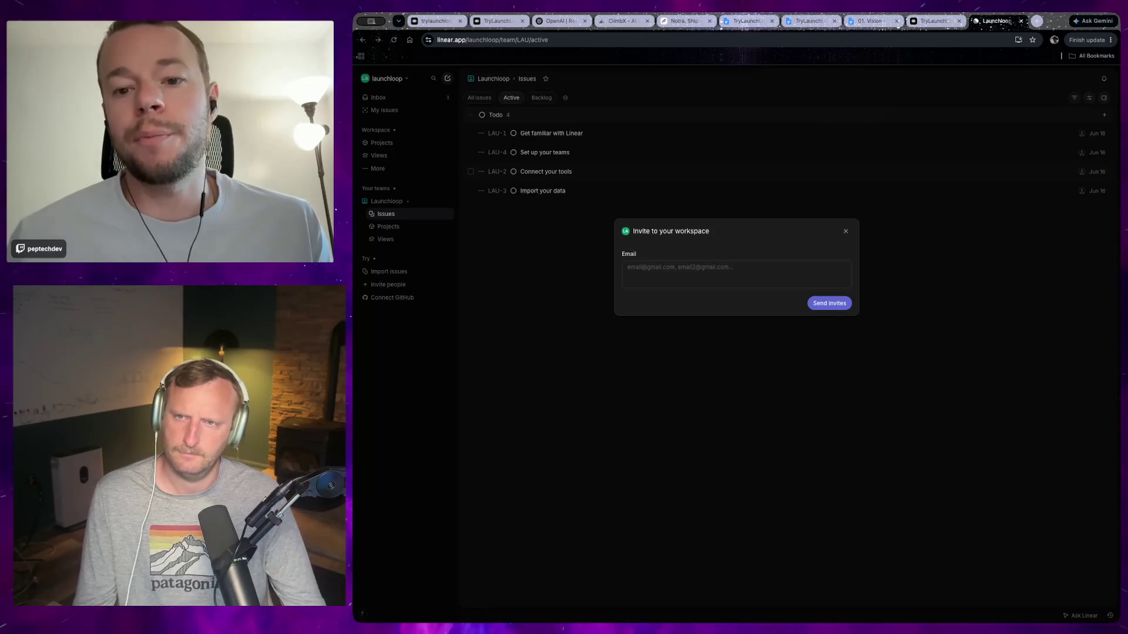
click(752, 247)
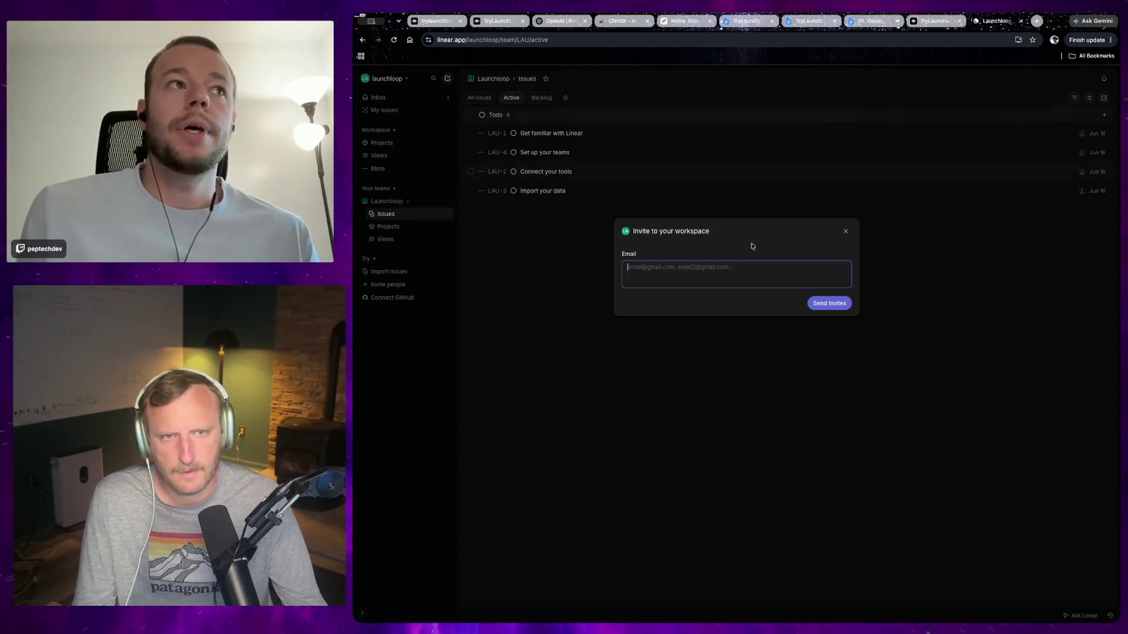
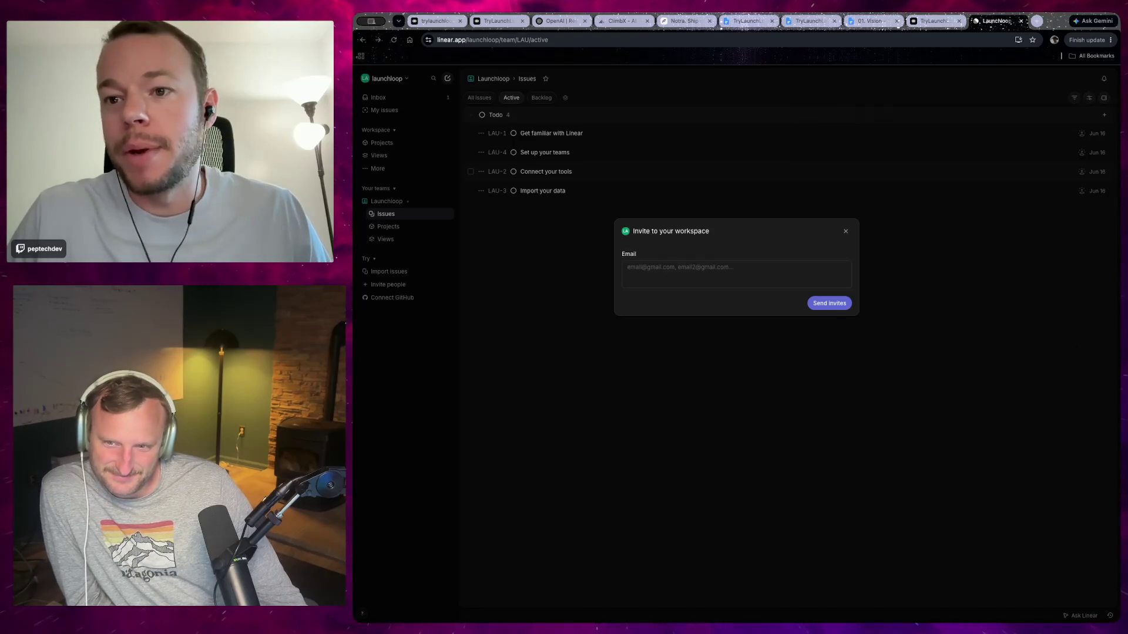
Load comma.ai in a new browser tab.
key(ctrl+t)
text(comma.ai)
key(Return)
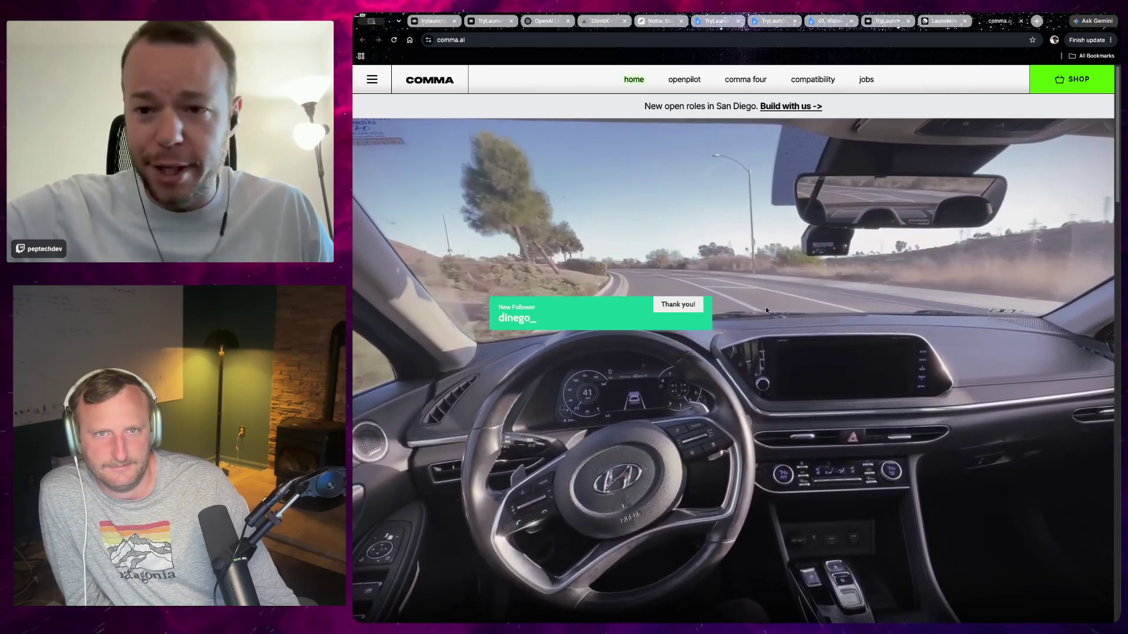
Go through SHOP and BUY NOW to the comma four page and pick Subaru Impreza 2017-19.
click(1050, 81)
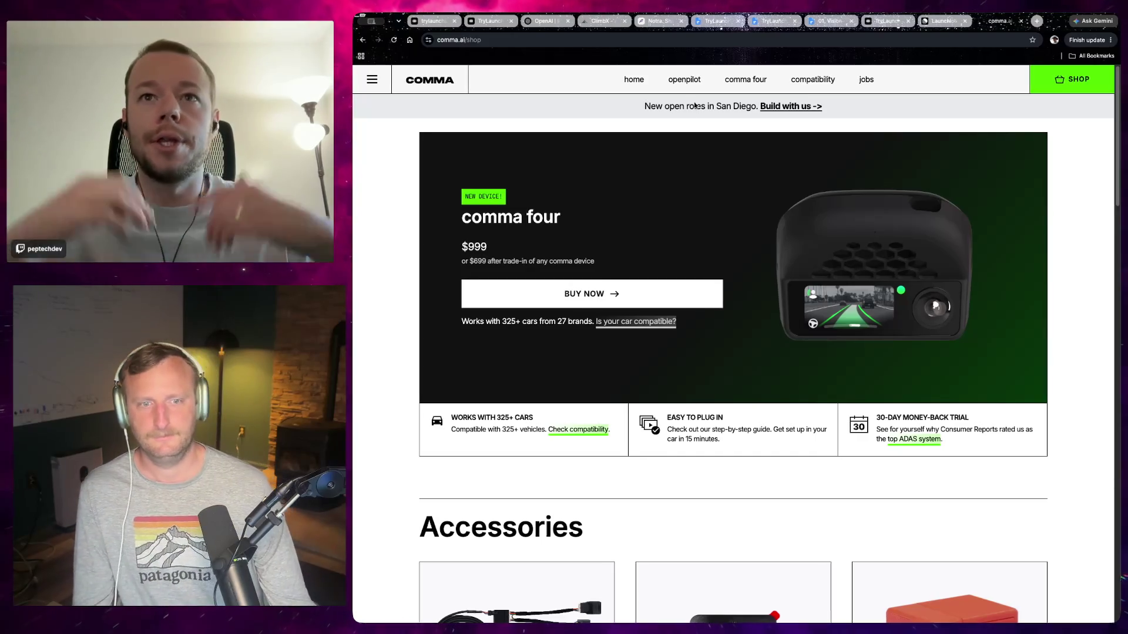
click(670, 295)
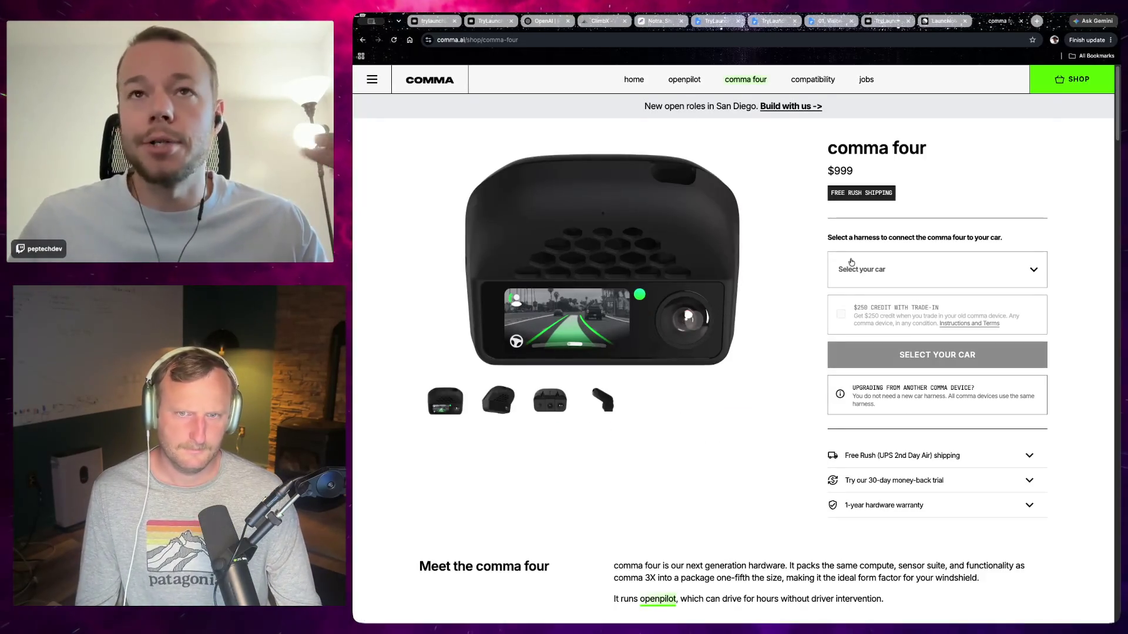
click(850, 264)
text(sub)
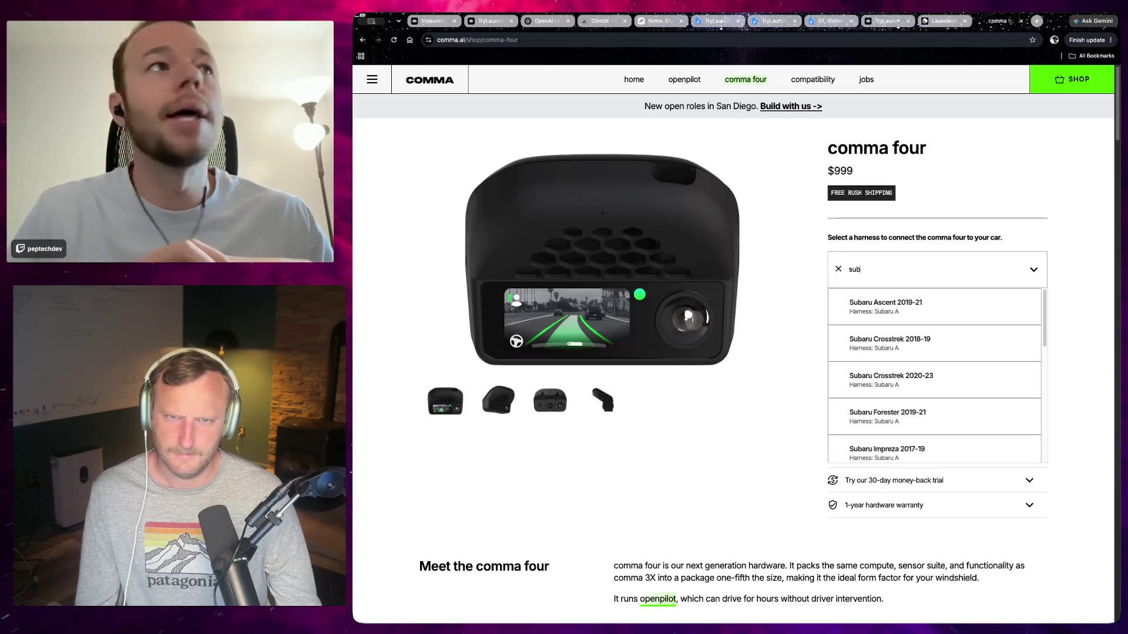
text(aru)
scroll(997, 331, down, 2)
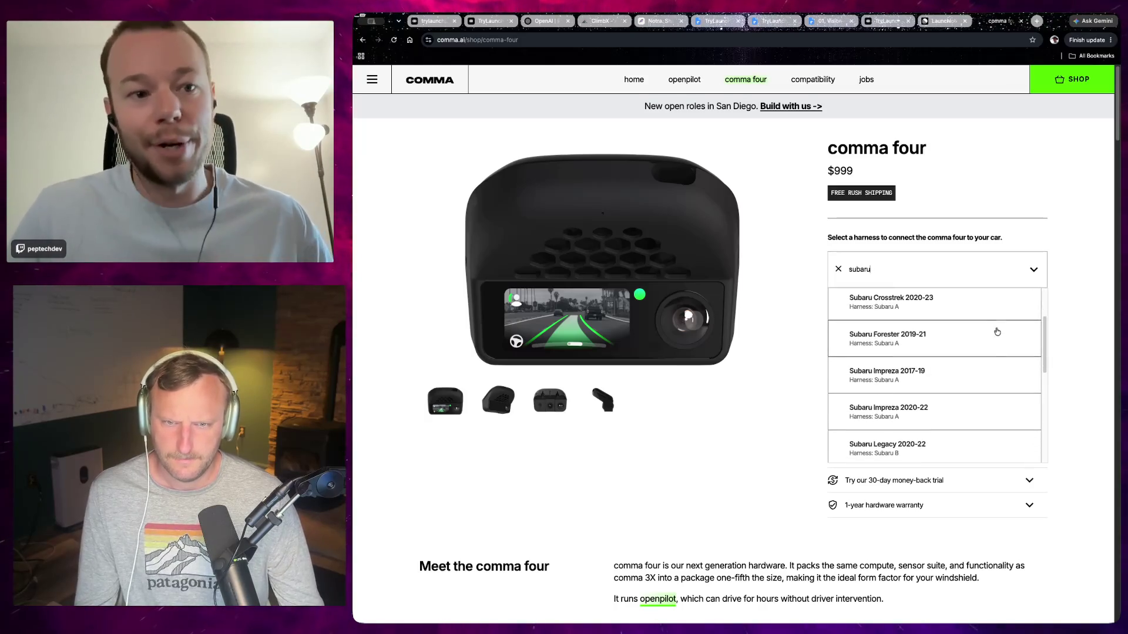
scroll(997, 332, down, 1)
scroll(965, 380, down, 2)
scroll(949, 396, down, 2)
scroll(943, 403, down, 1)
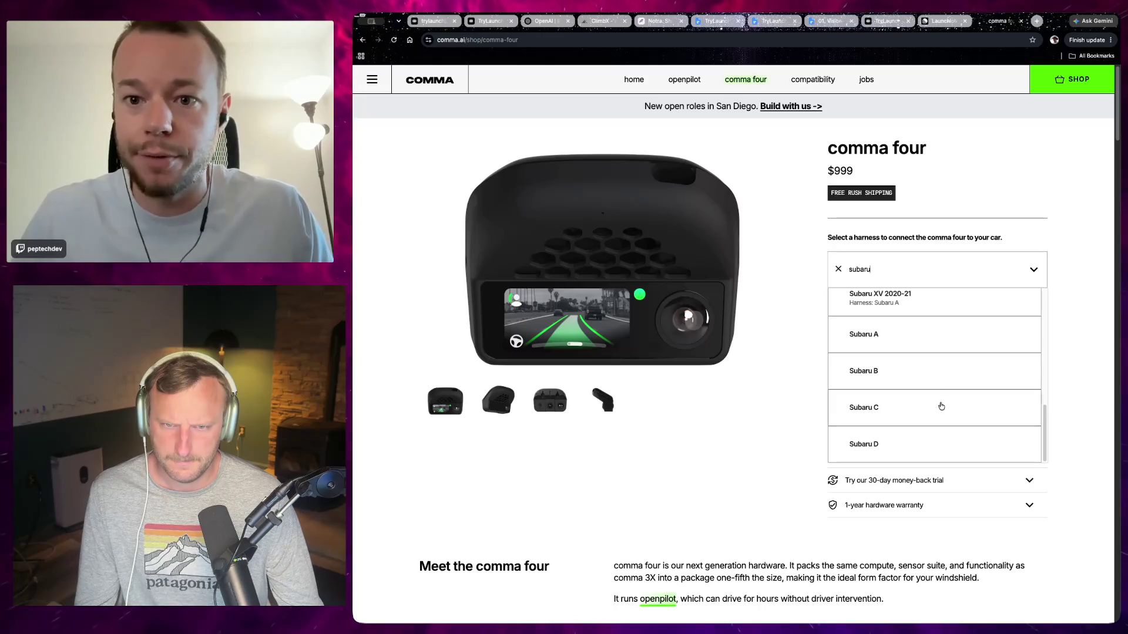
scroll(941, 401, up, 3)
scroll(944, 364, up, 1)
scroll(934, 370, up, 1)
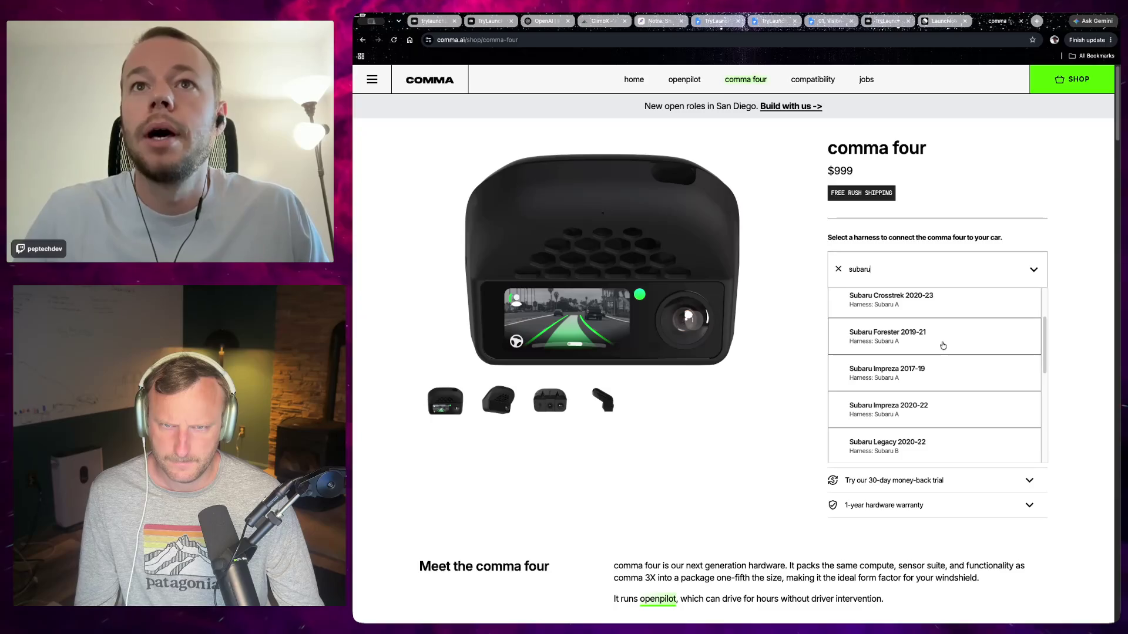
scroll(952, 340, up, 1)
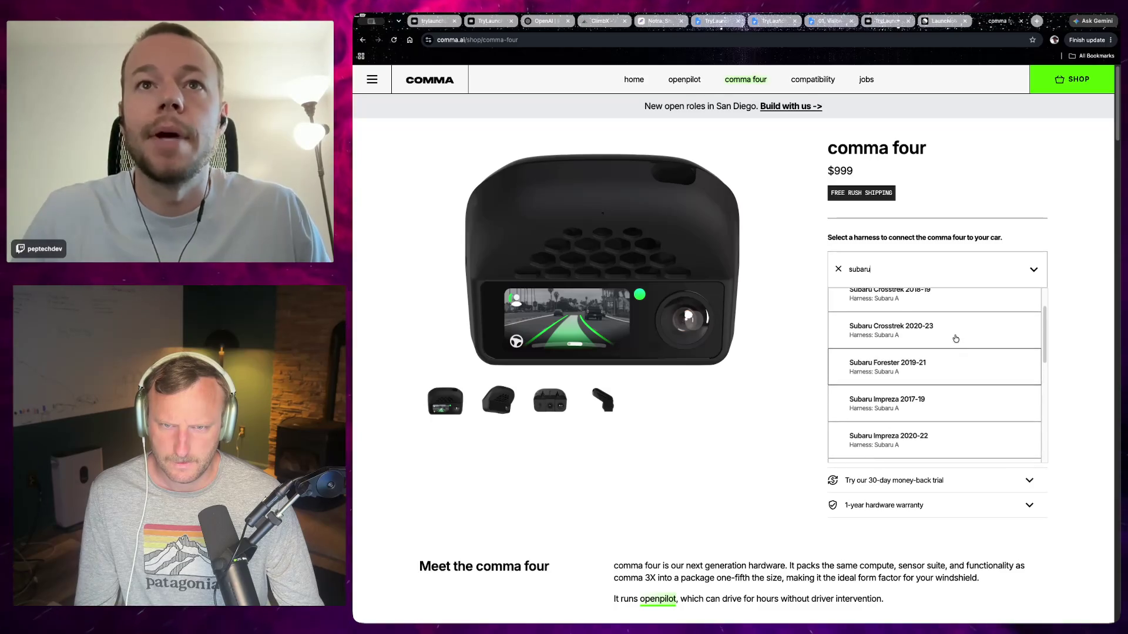
click(914, 401)
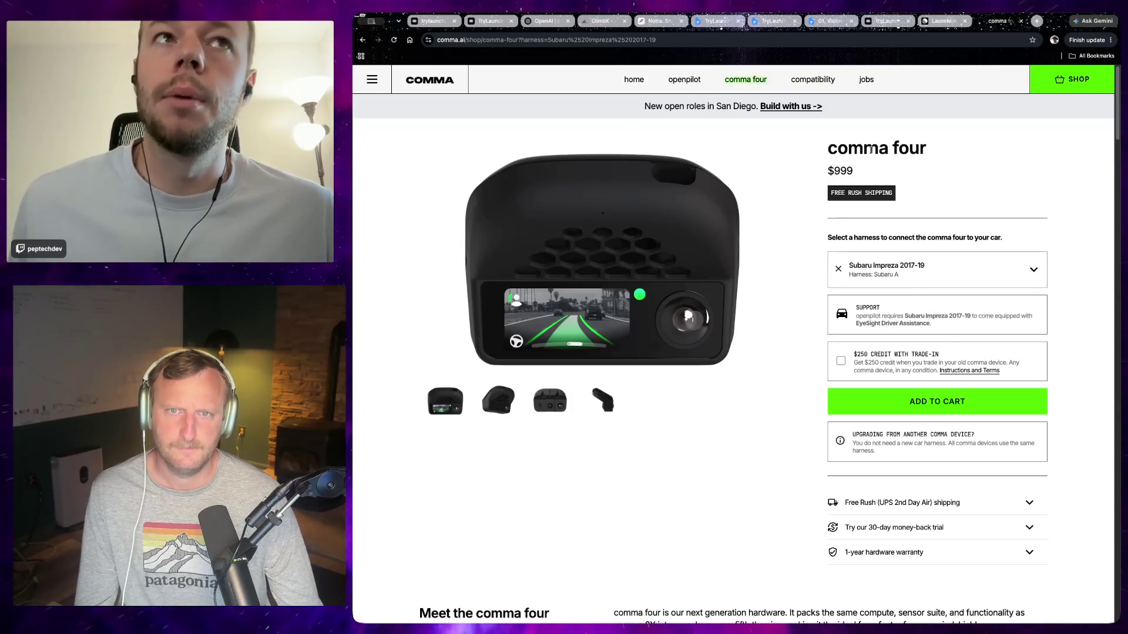
right_click(846, 150)
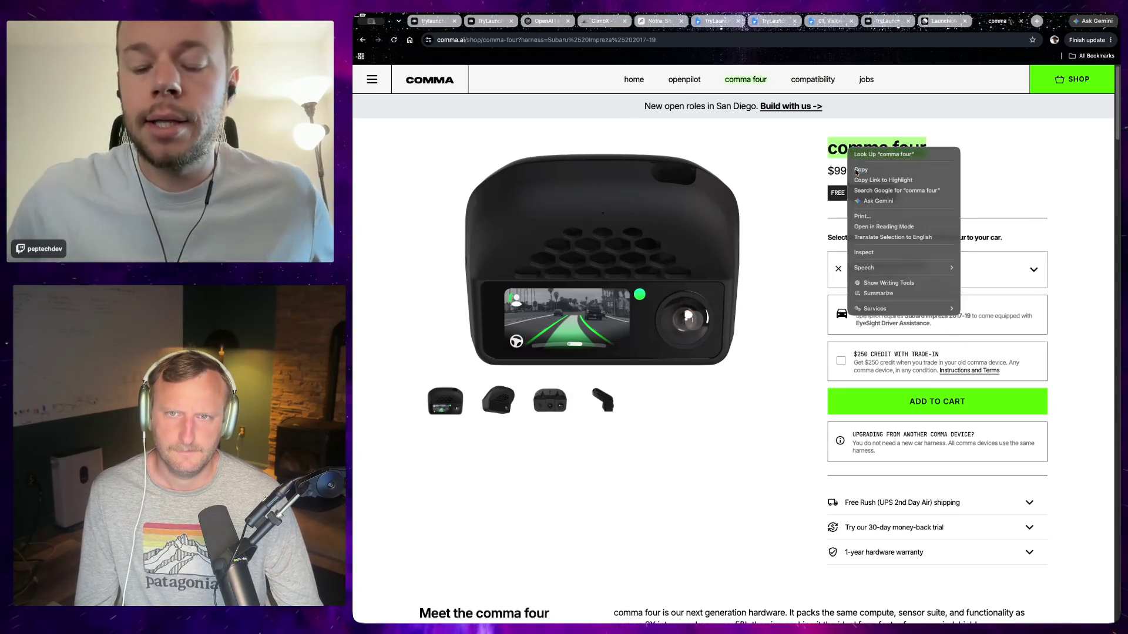
Go to the x.com Grok suggestion from a new tab.
click(859, 170)
key(ctrl+t)
text(x)
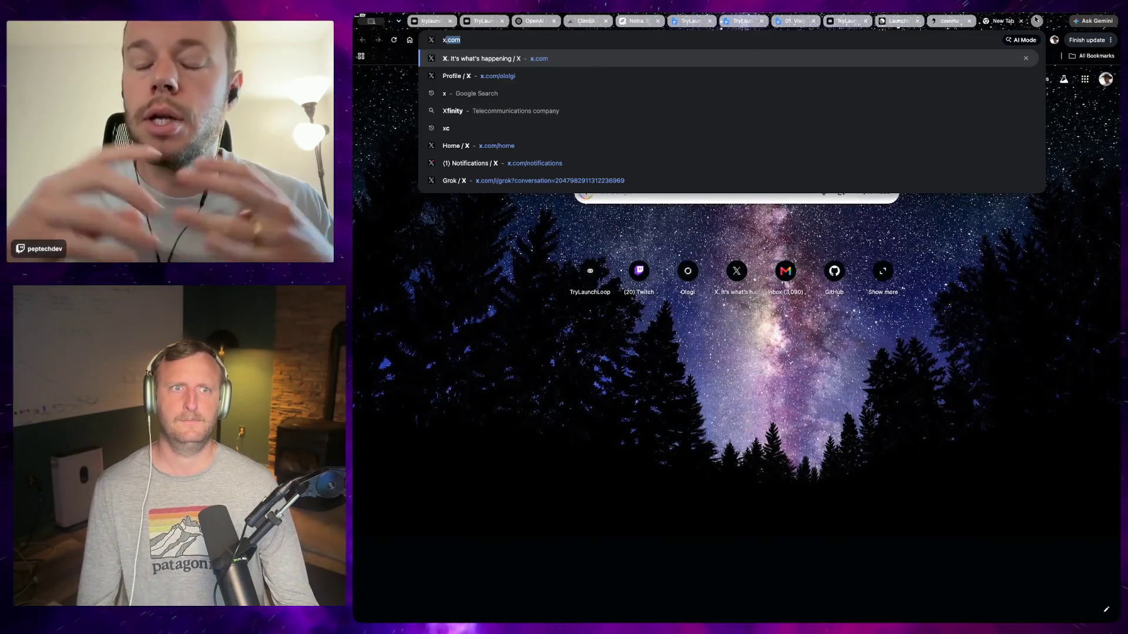
key(BackSpace)
key(Escape)
text(grok / X)
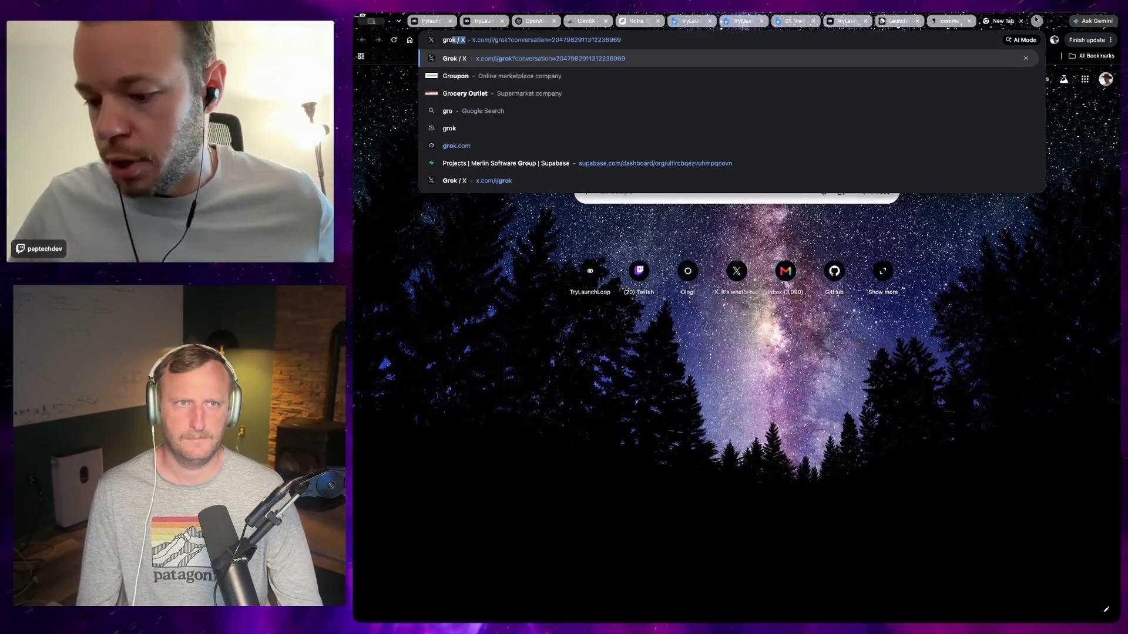
key(Return)
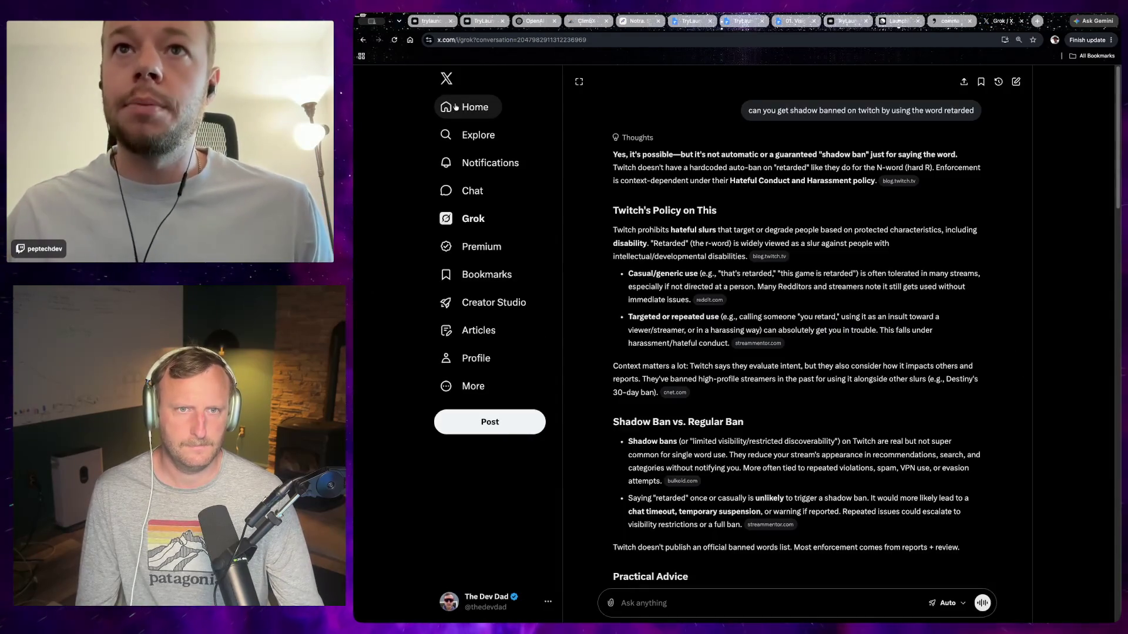
Browse the X home feed, viewing the SpaceX chart image full size.
click(456, 107)
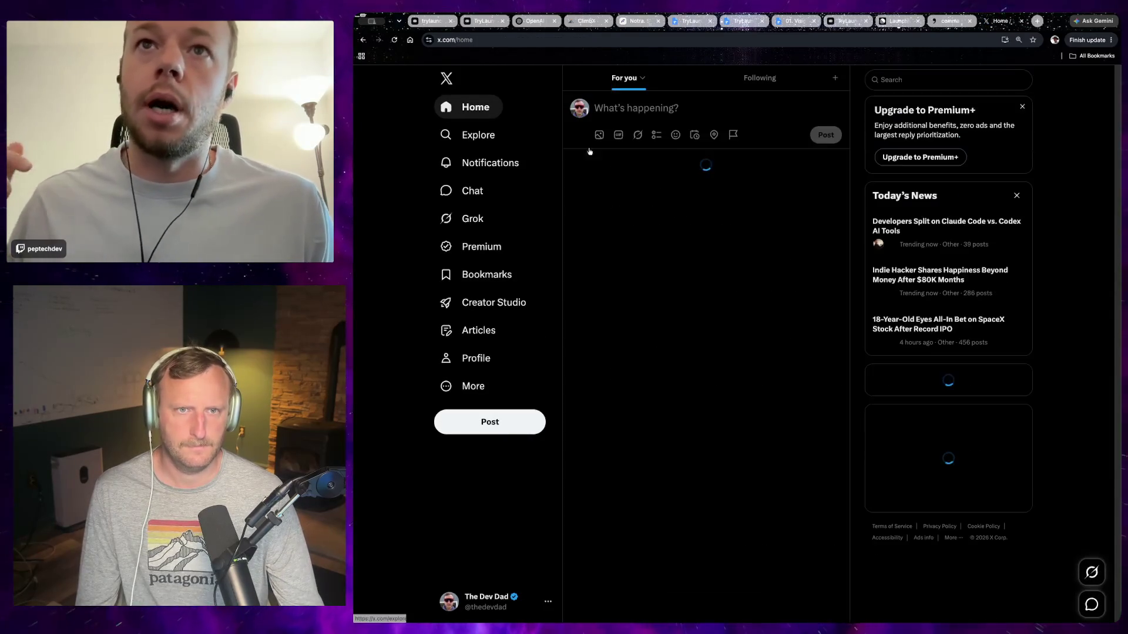
click(472, 221)
click(465, 107)
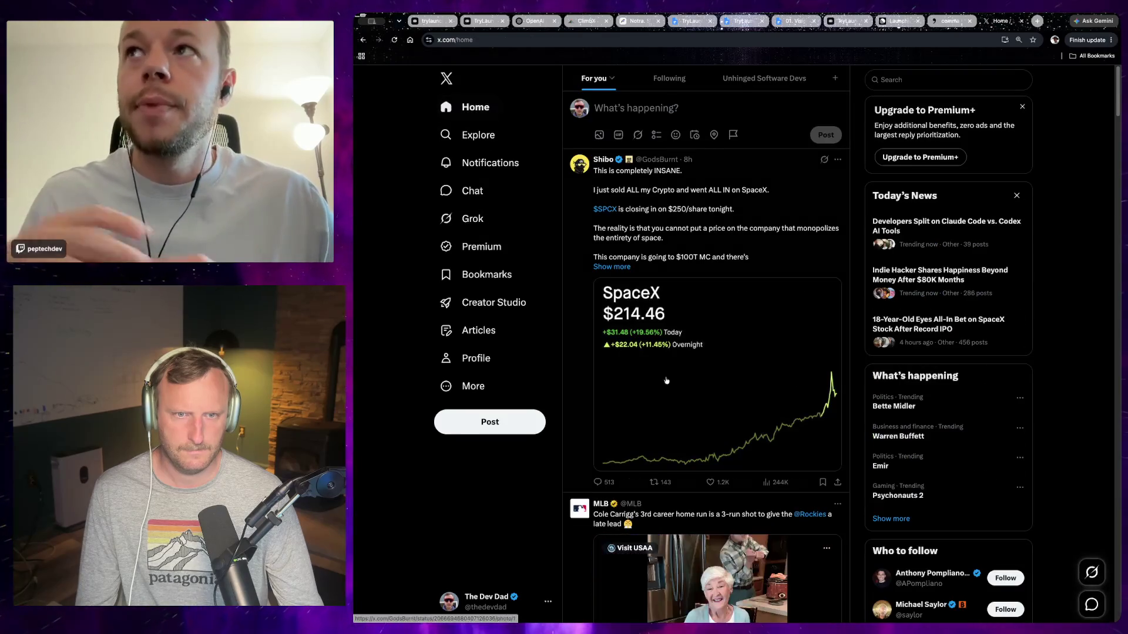
click(666, 380)
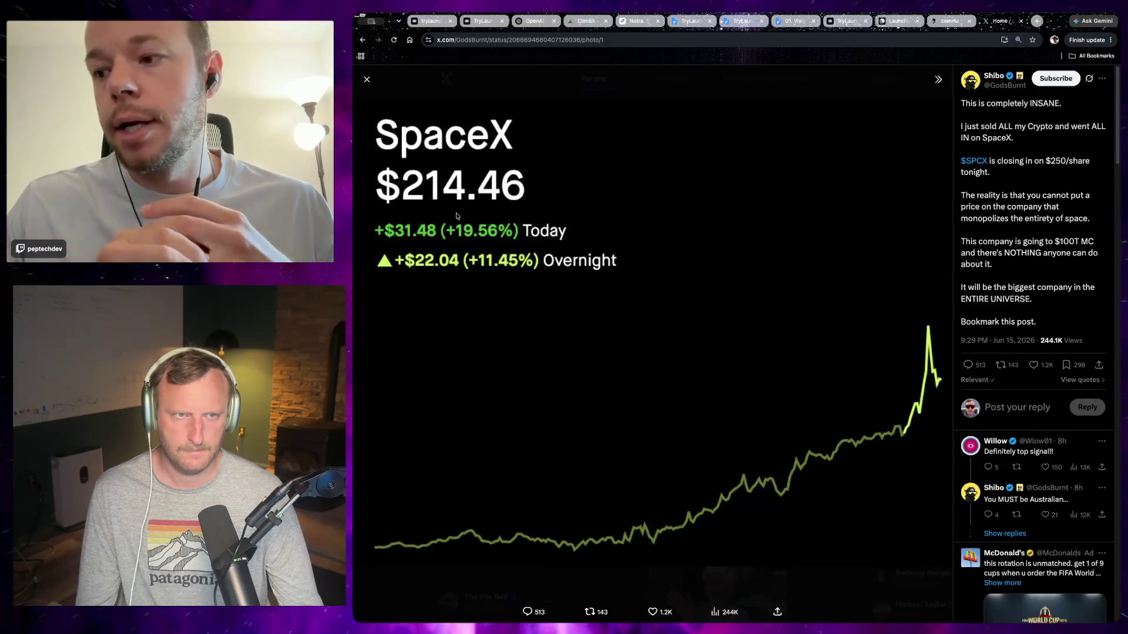
click(366, 80)
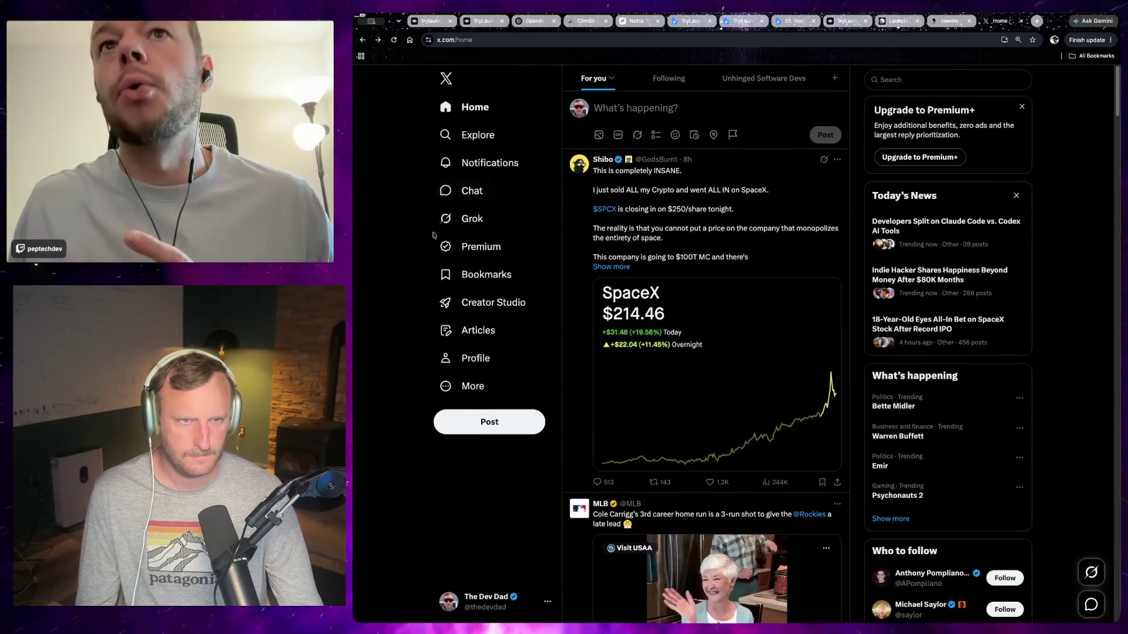
click(473, 219)
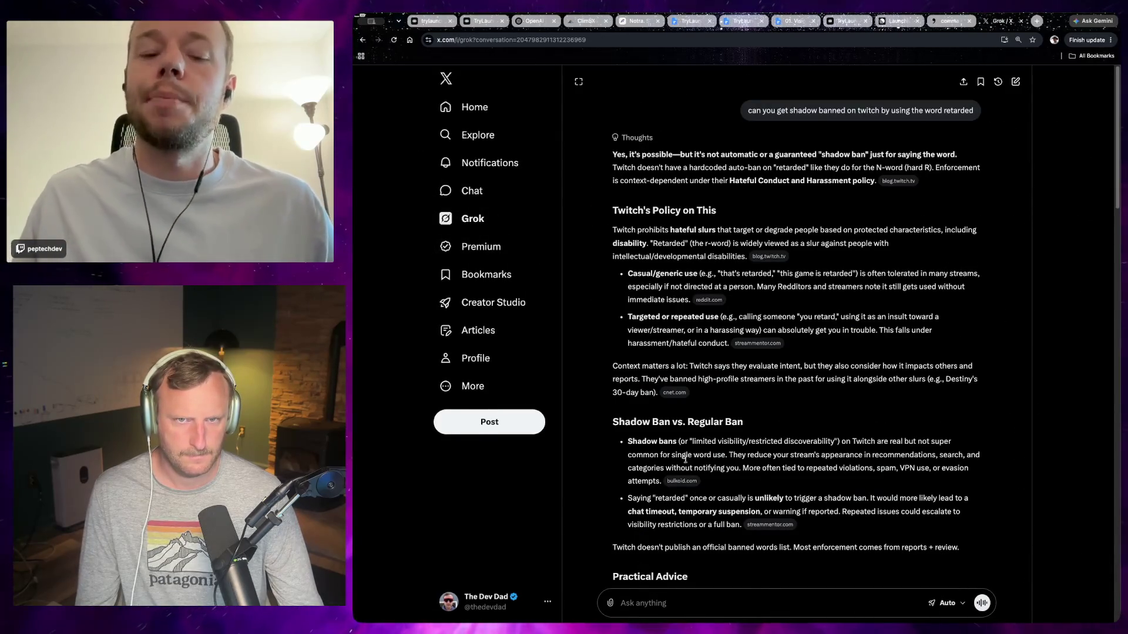
click(473, 108)
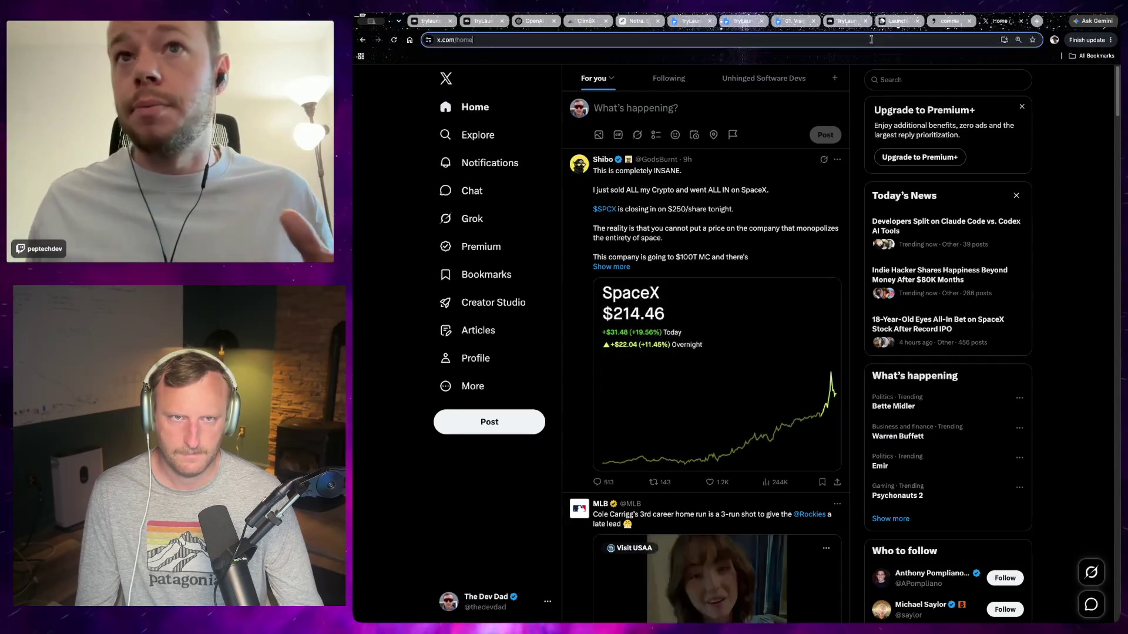
Navigate to x.com/i/grok from the address bar.
click(871, 39)
text(x.com/i/grok)
key(Return)
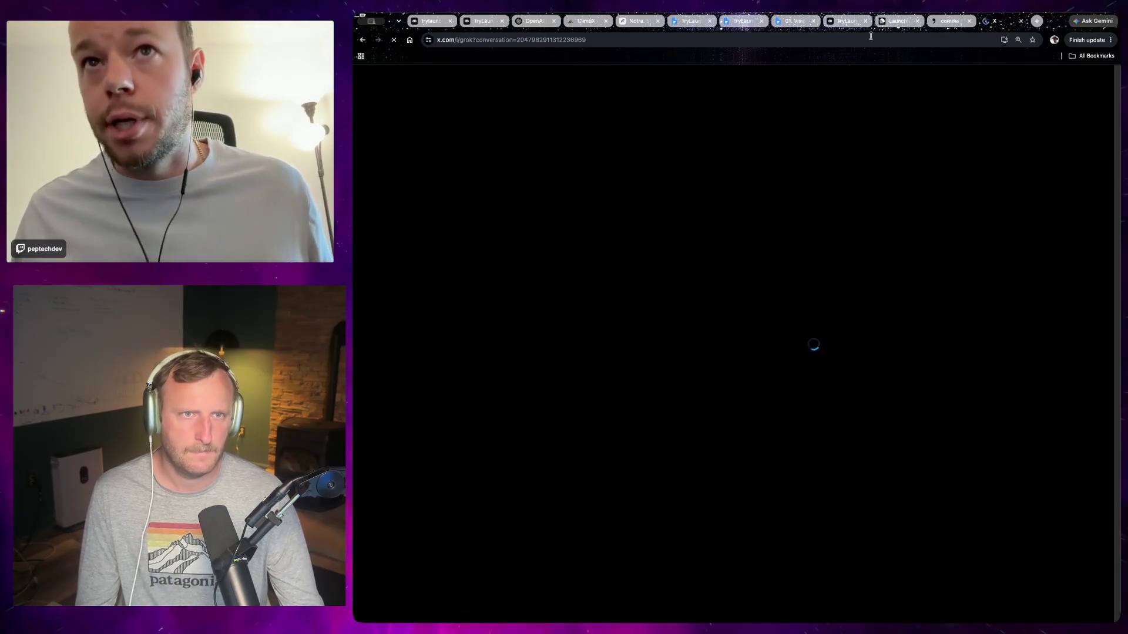
Start a fresh Grok prompt, checking the comma four product page in between.
click(871, 39)
key(BackSpace)
key(Return)
text(does the comma four supp)
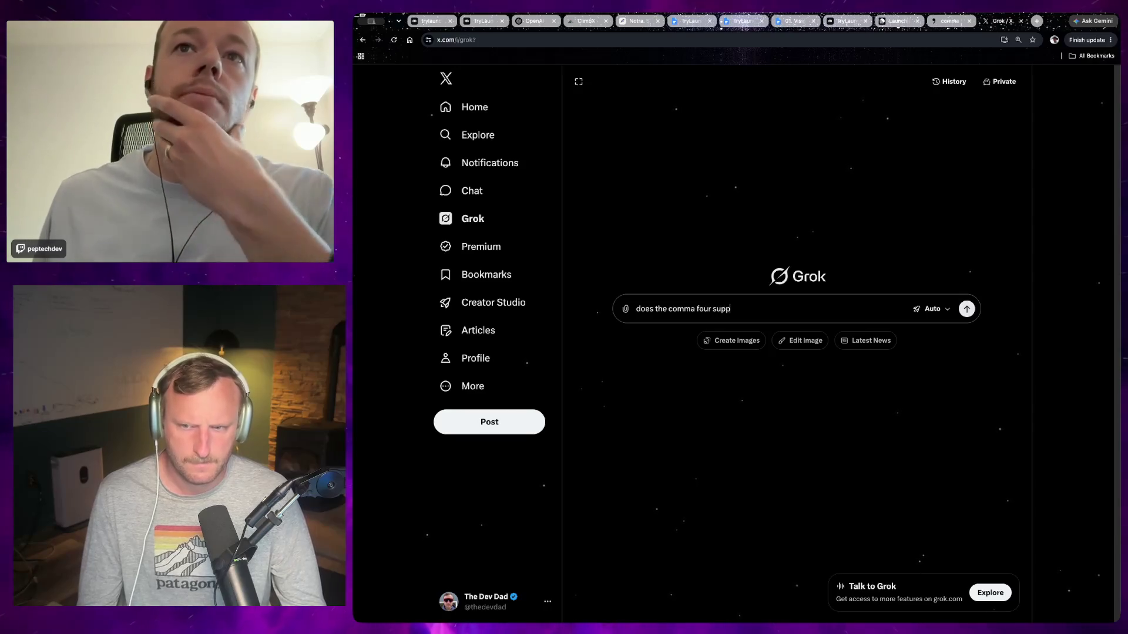
text(ort)
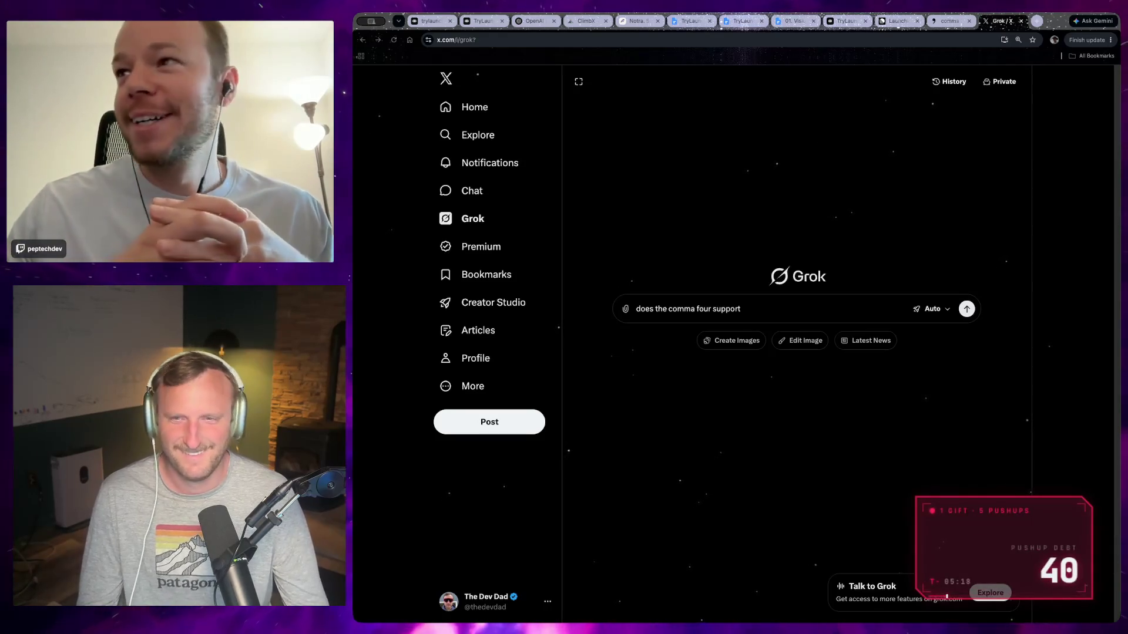
click(953, 21)
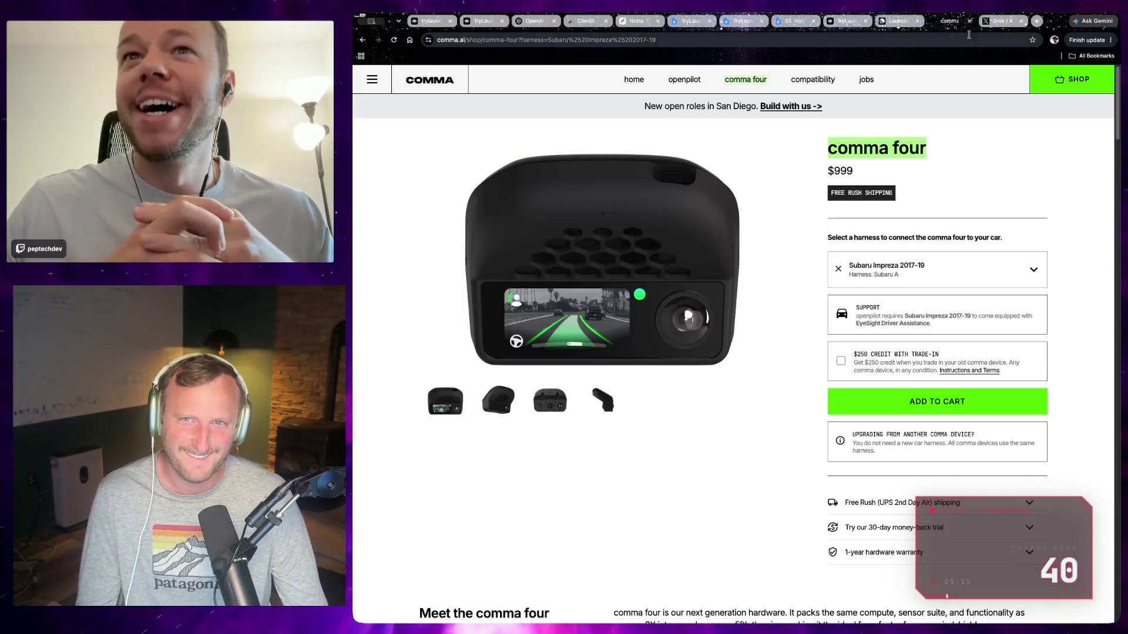
key(ctrl+Tab)
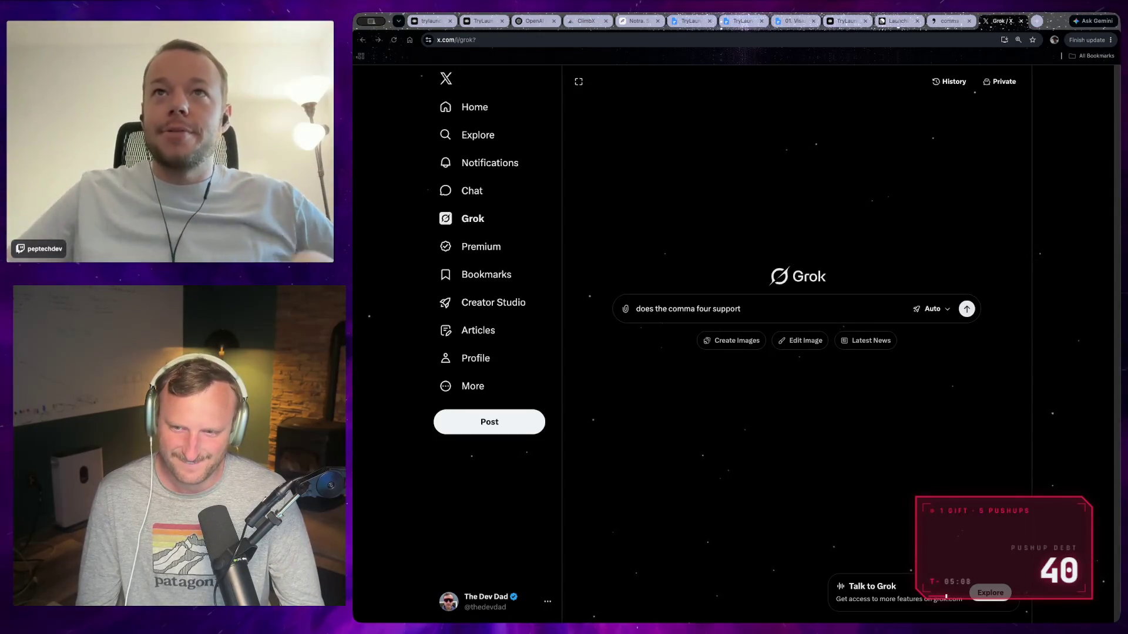
click(942, 19)
click(996, 19)
text(s)
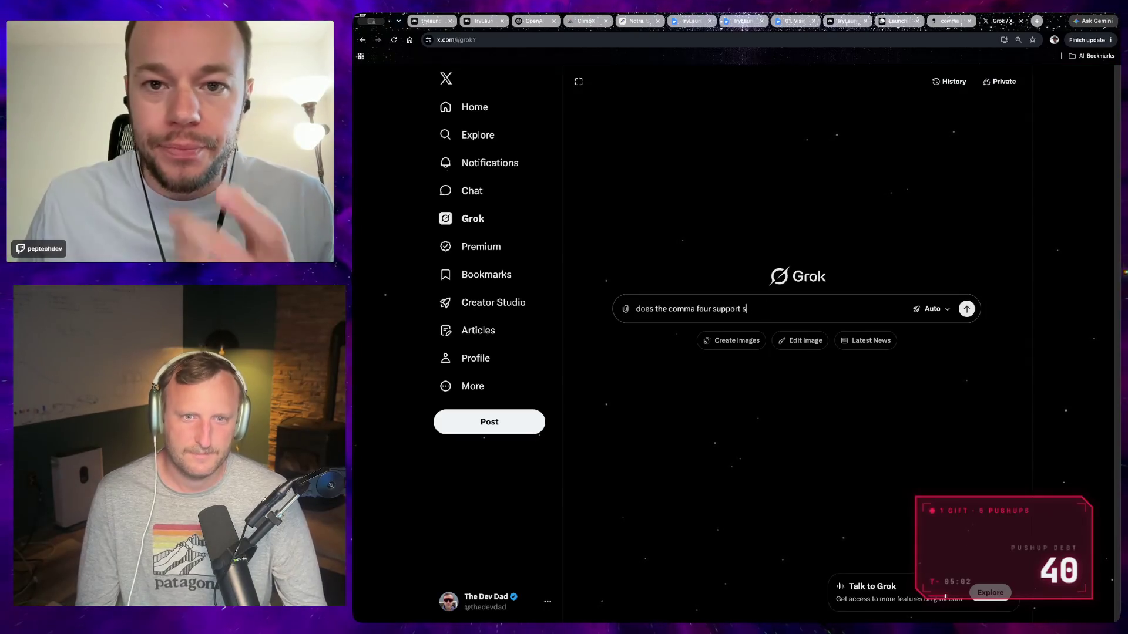
text(ubaru wr)
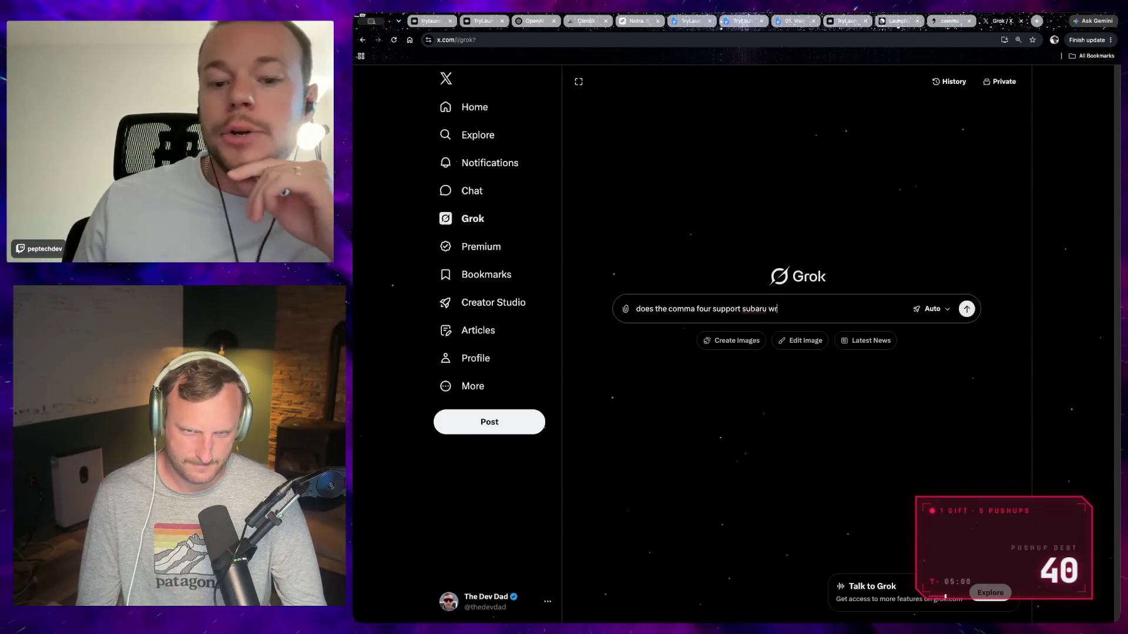
text(x sti)
Submit the comma four Subaru WRX STI question and switch to the Linear workspace.
key(Return)
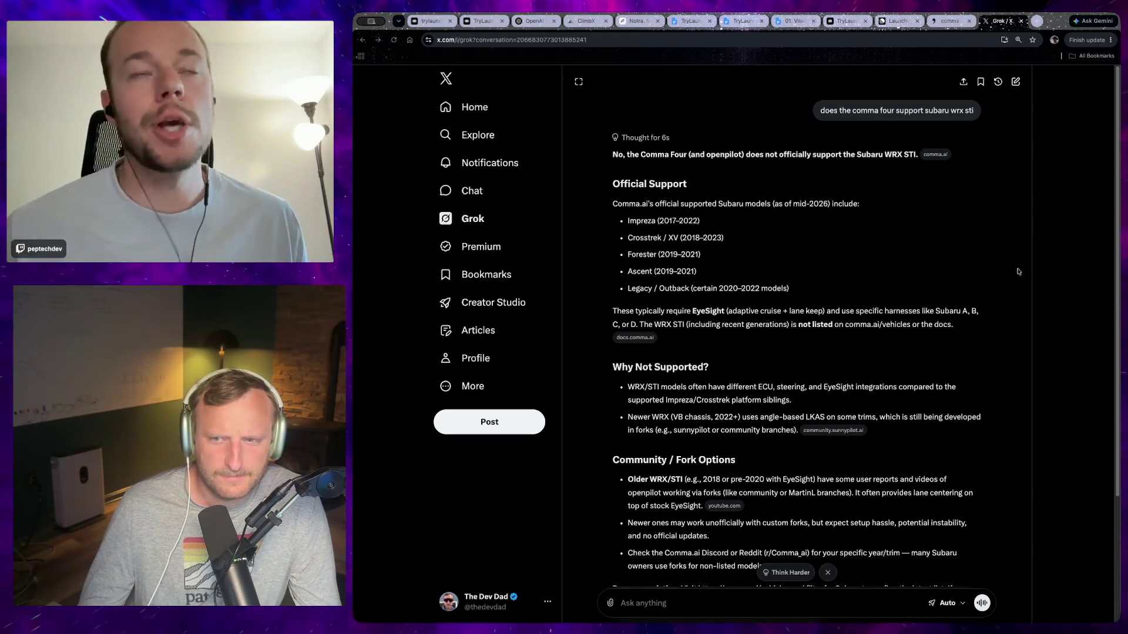
click(899, 20)
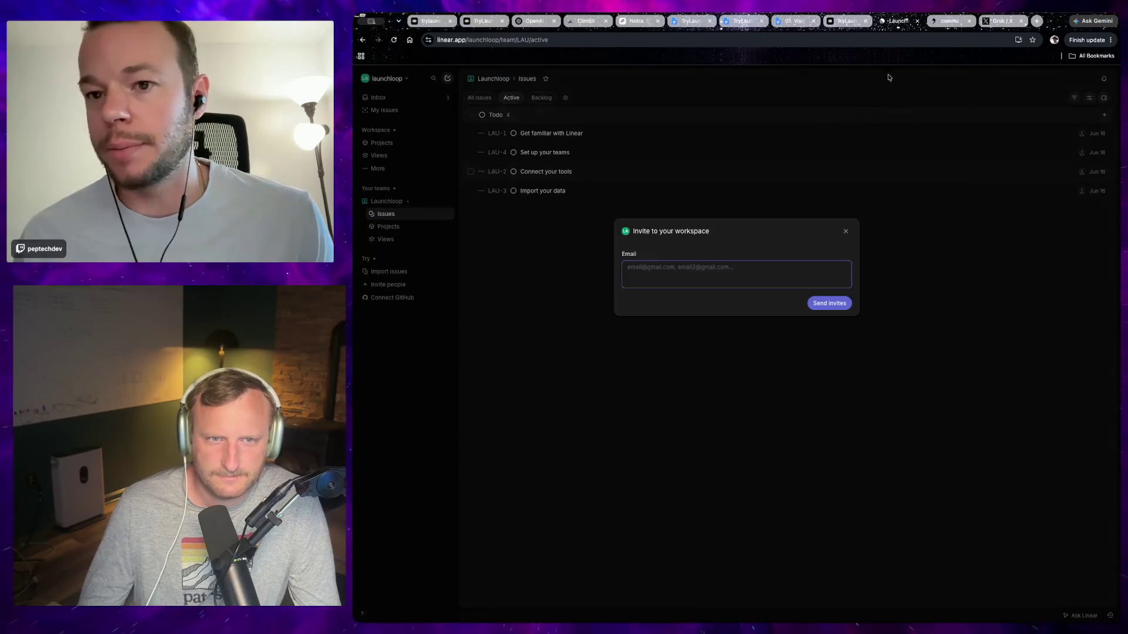
Reach the TryLaunchLoop.com Public Backlog doc and select the whole Launch Loop feature list.
click(950, 20)
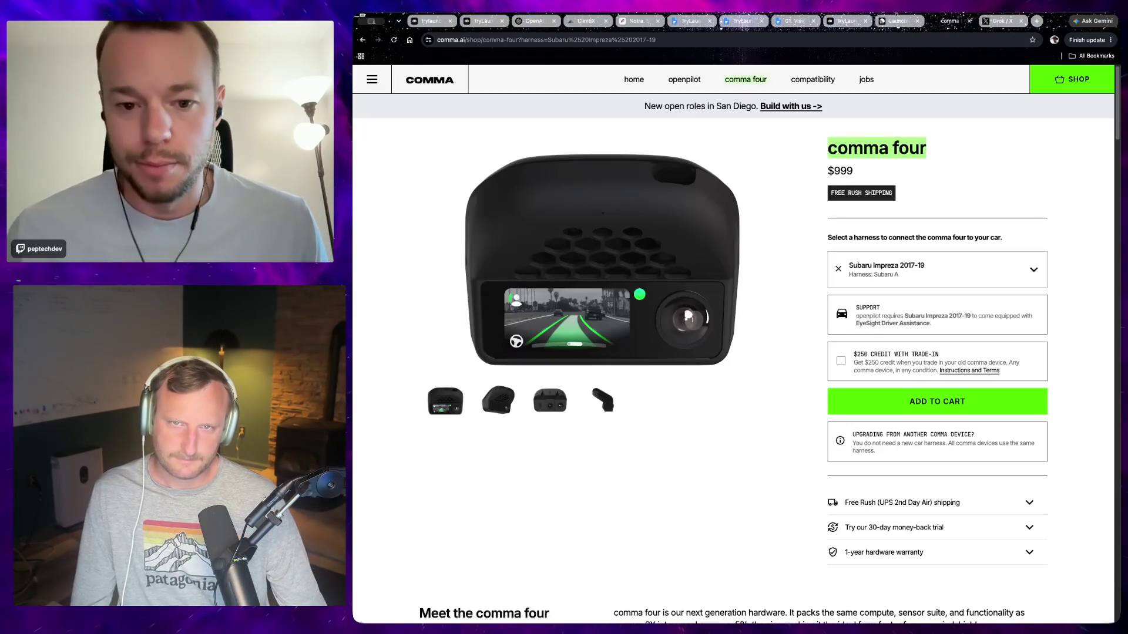
click(899, 20)
click(846, 20)
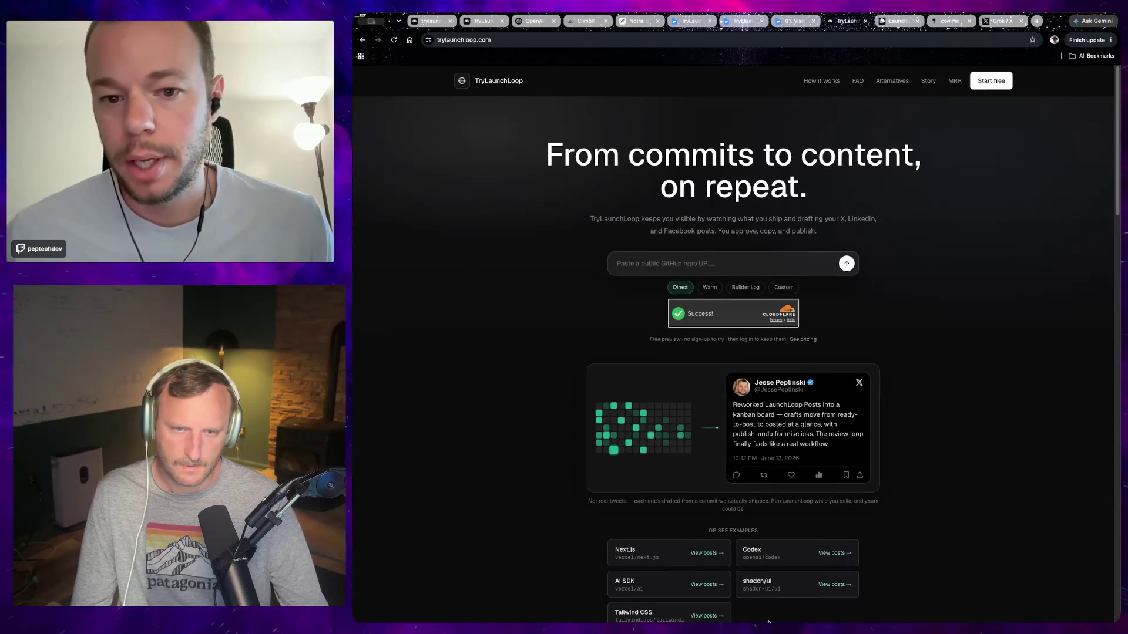
click(792, 20)
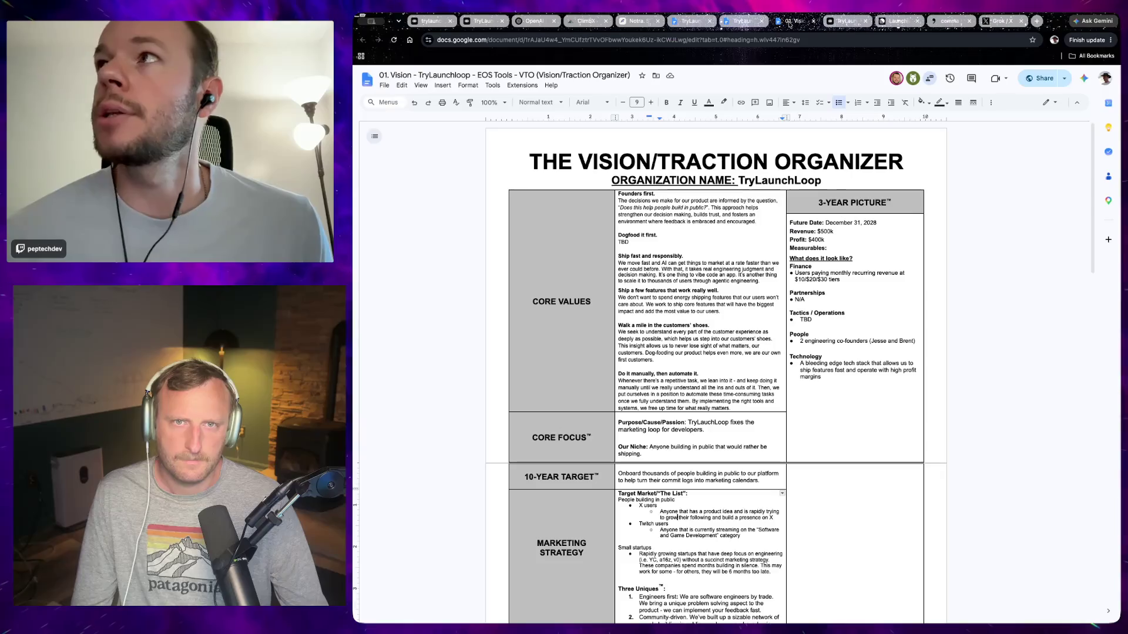
click(740, 20)
scroll(685, 356, up, 1)
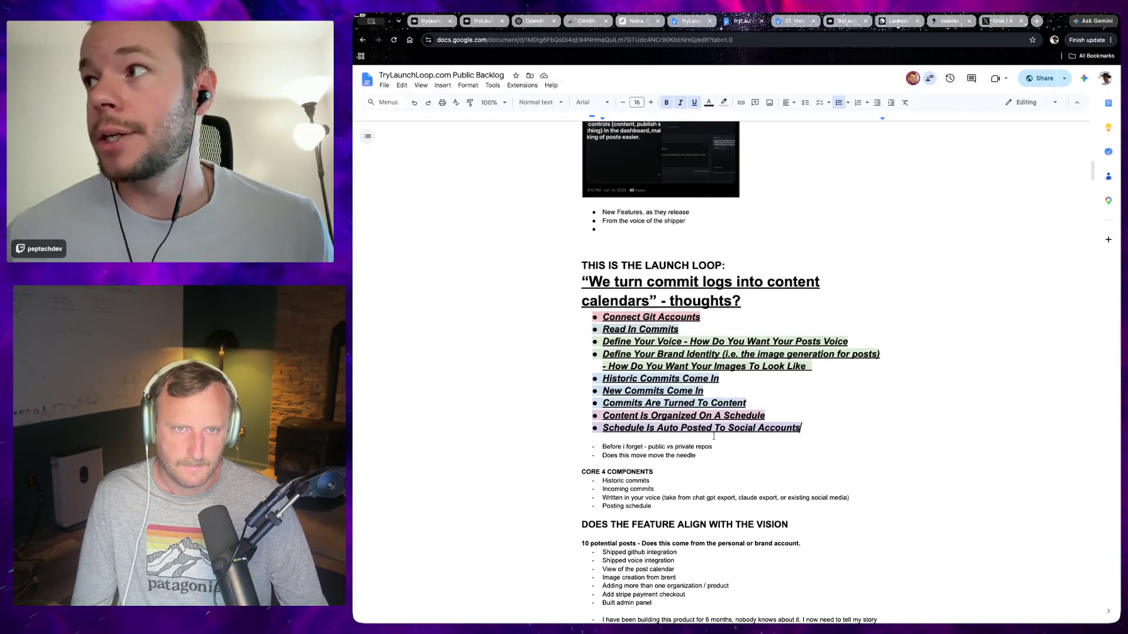
drag(599, 317, 802, 429)
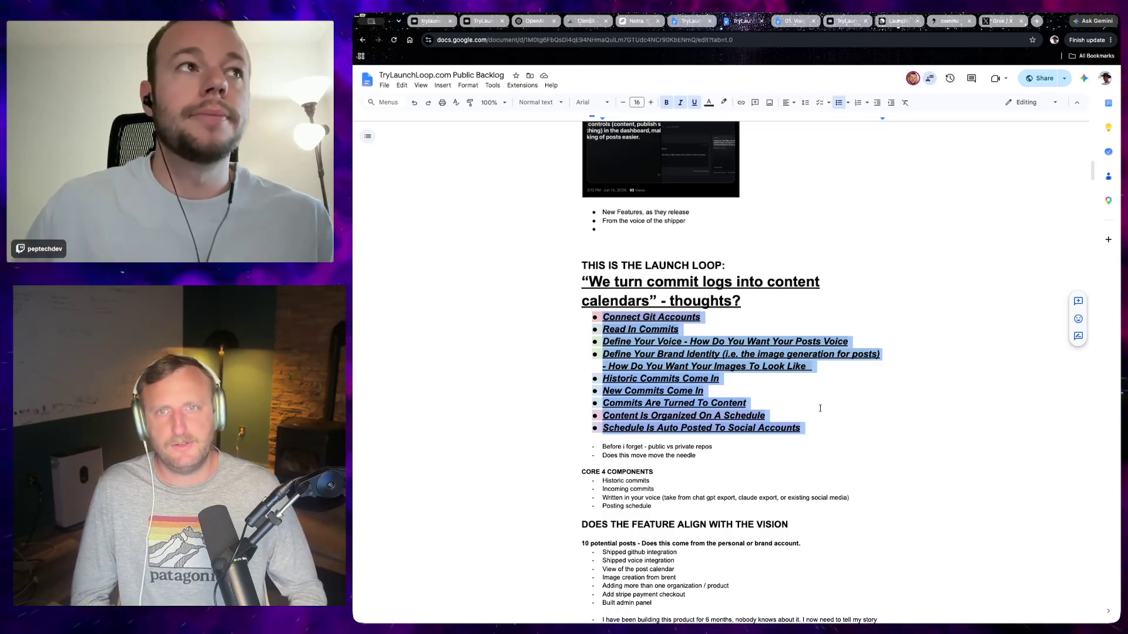
Create a blank spreadsheet via sheet.new in a new tab.
click(1036, 21)
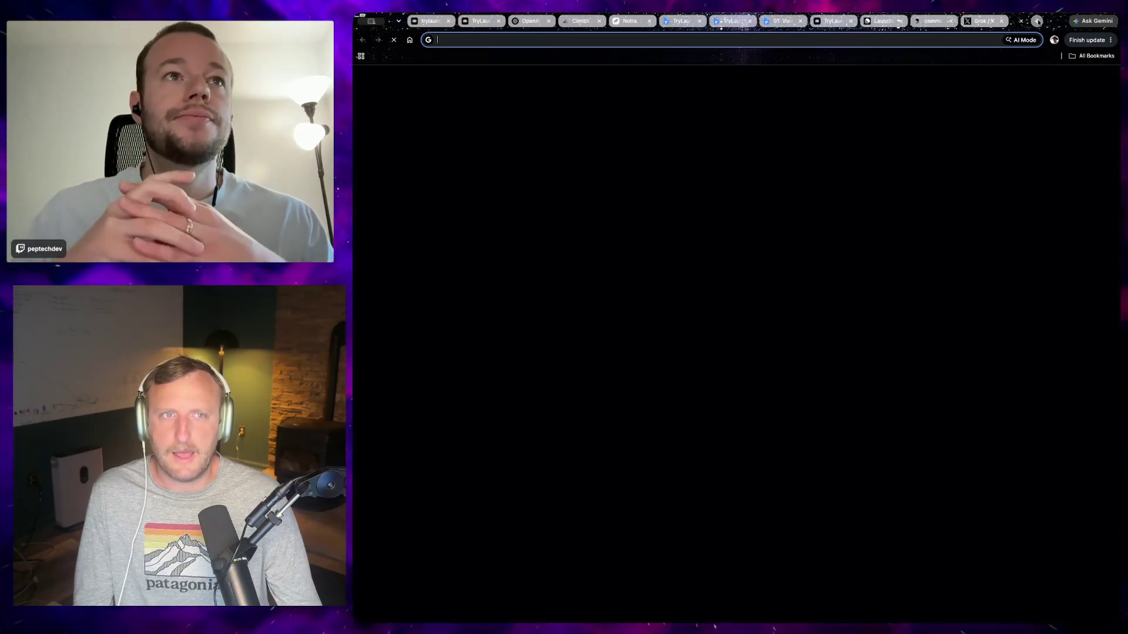
text(w)
key(BackSpace)
text(sheet.new)
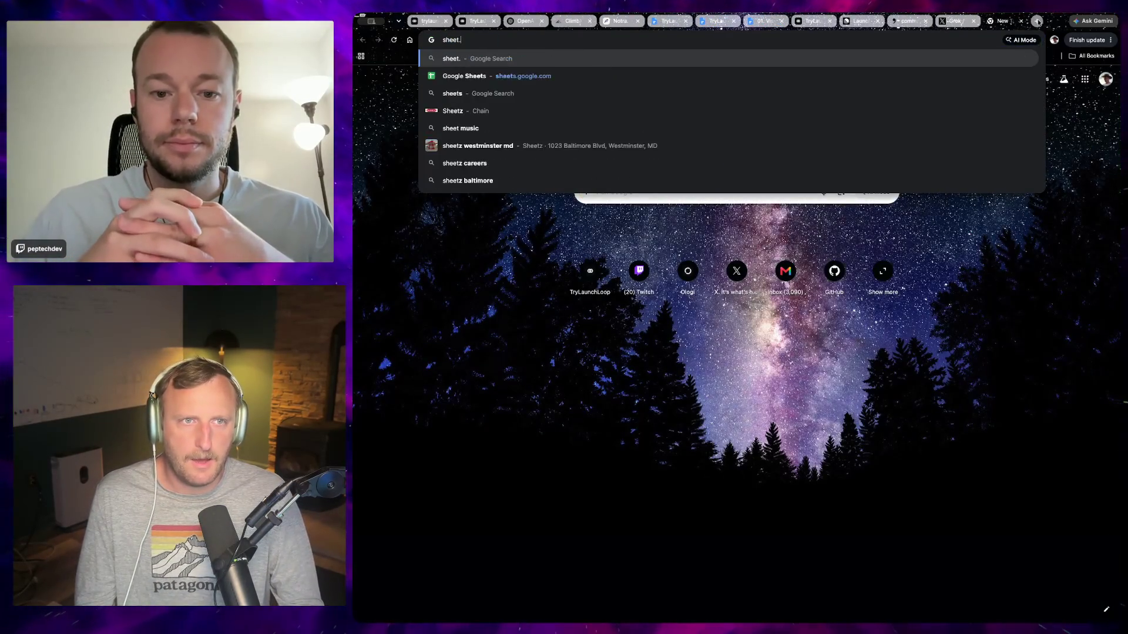
key(Return)
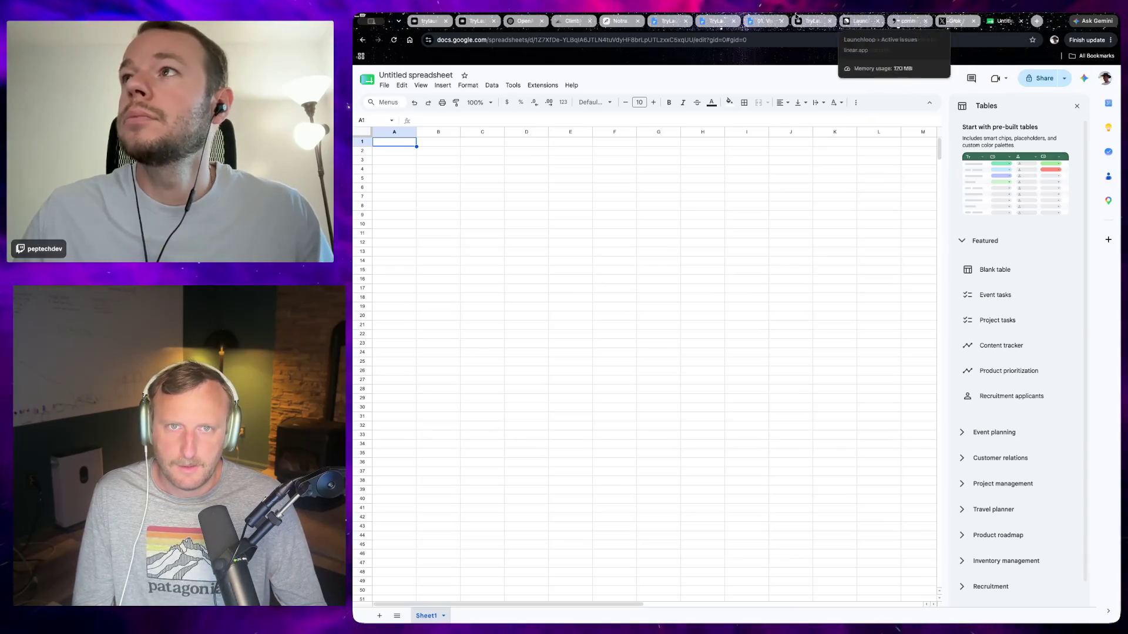
Shuffle between the backlog doc and spreadsheet tabs, then start a side-by-side split view.
click(815, 20)
click(765, 21)
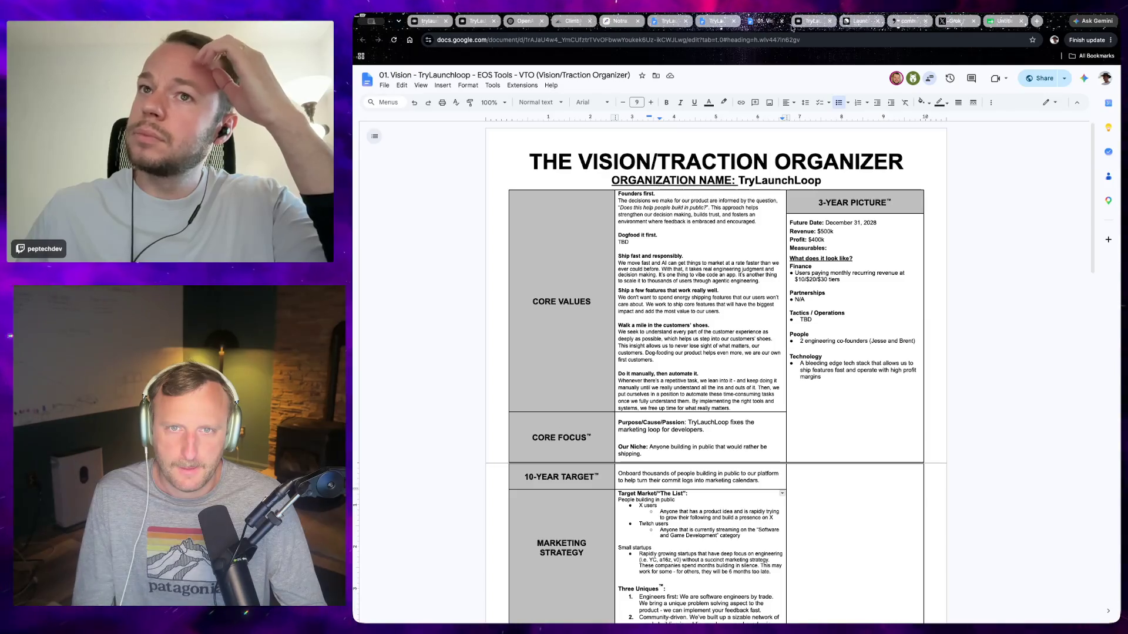
click(716, 21)
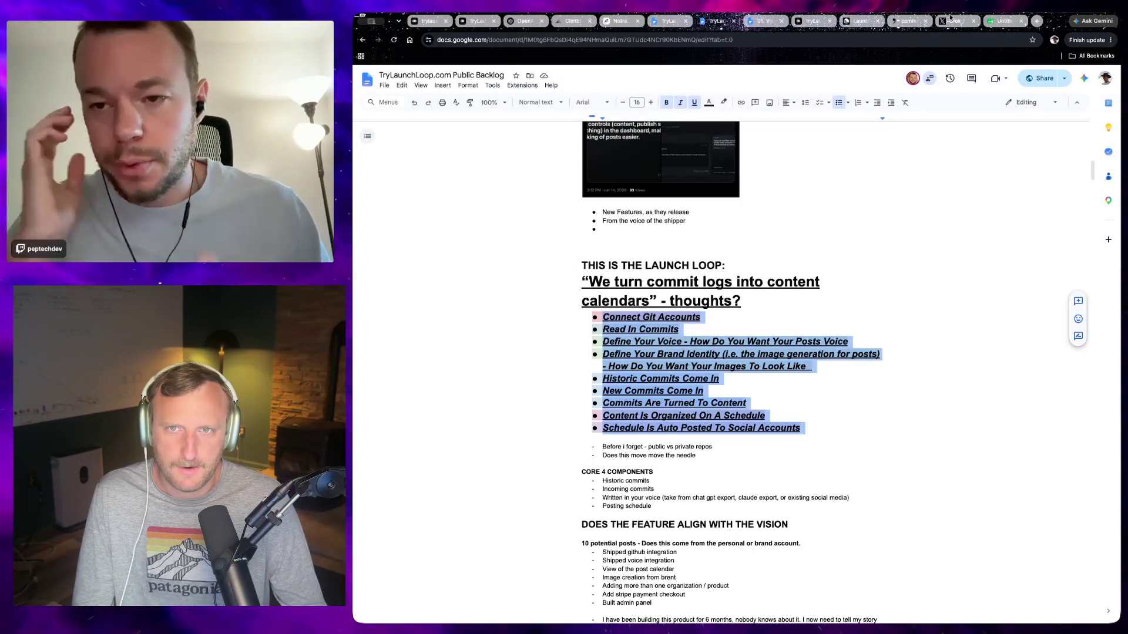
key(ctrl+9)
click(716, 19)
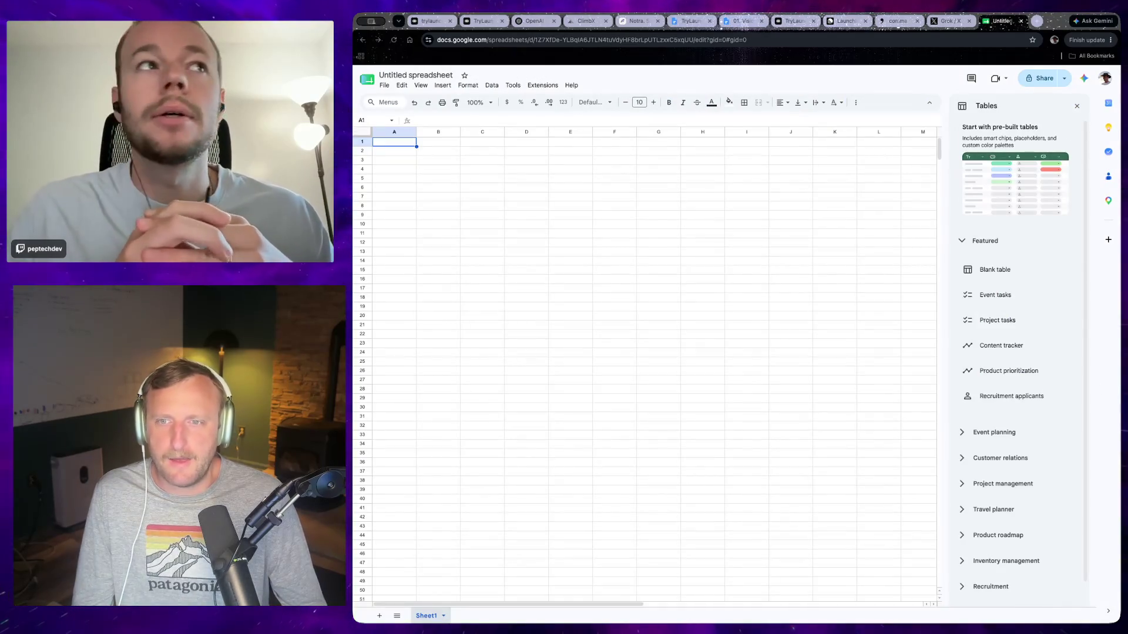
key(ctrl+shift+t)
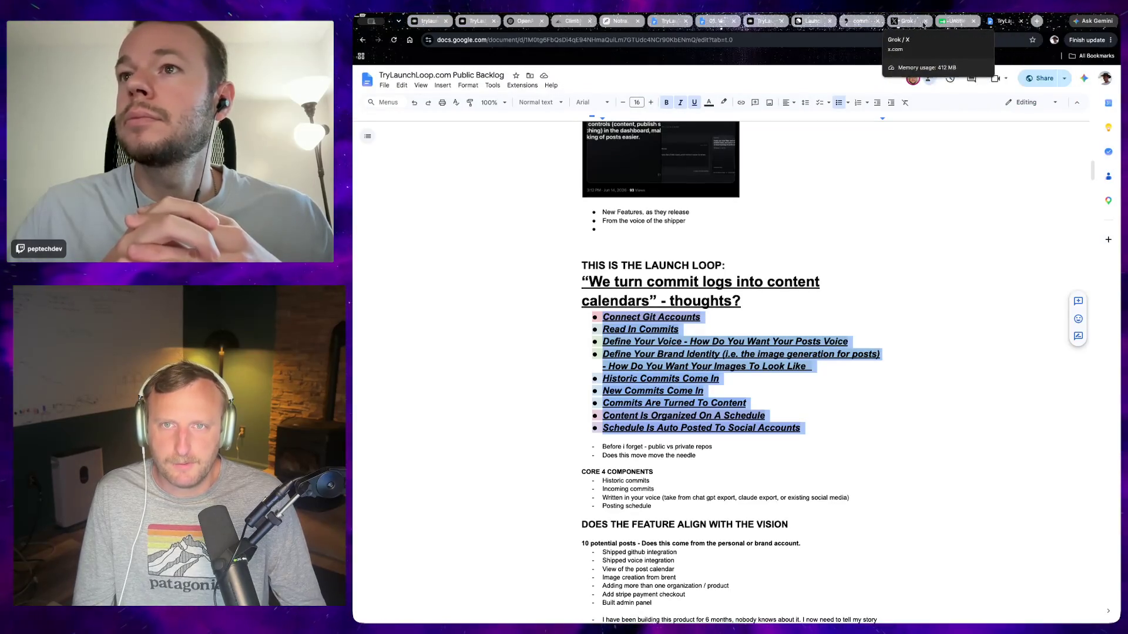
click(954, 20)
click(1020, 20)
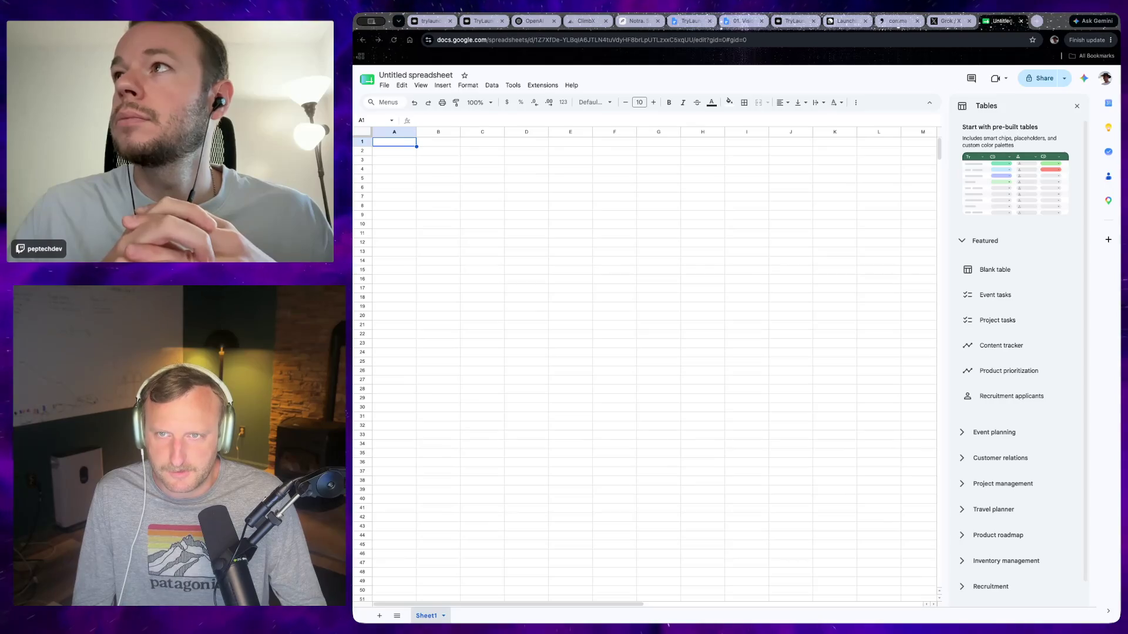
key(ctrl+shift+t)
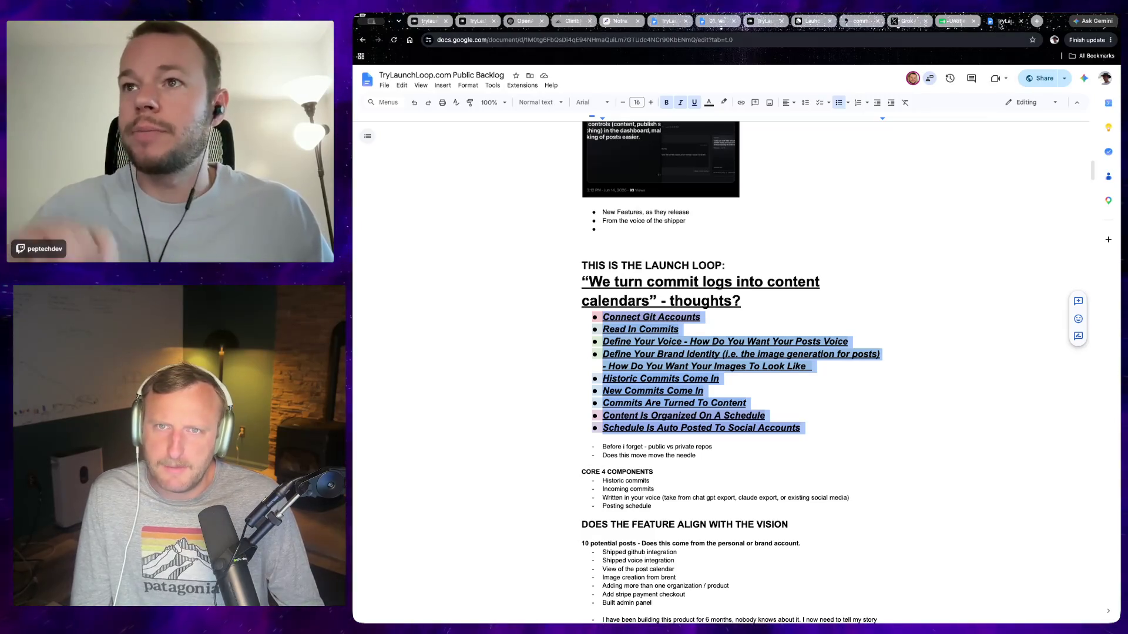
key(ctrl+w)
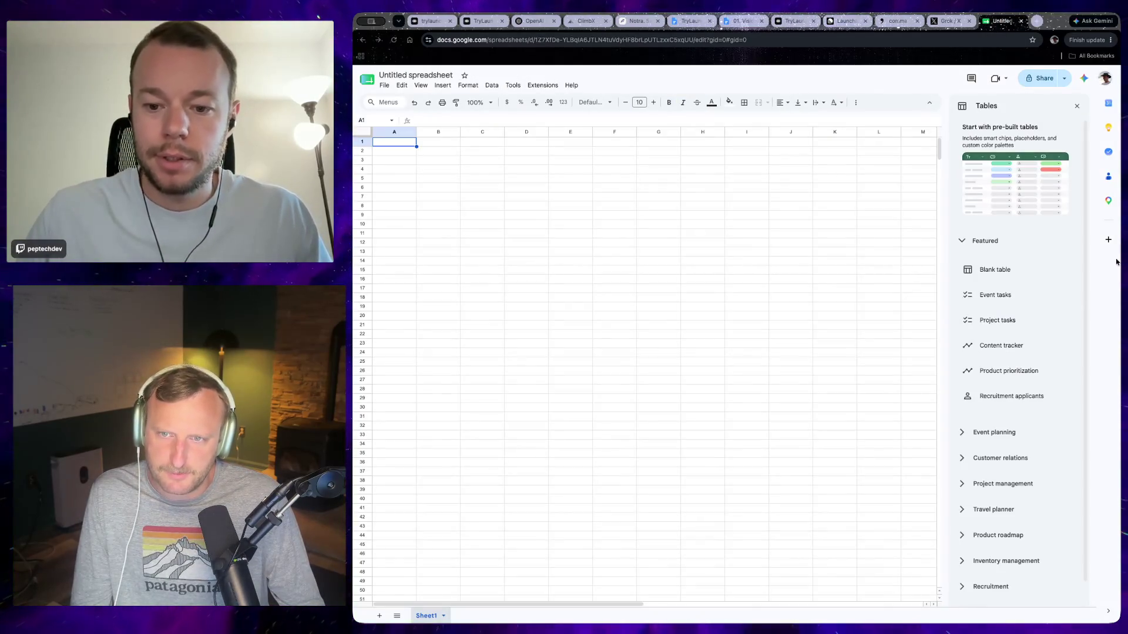
click(1116, 257)
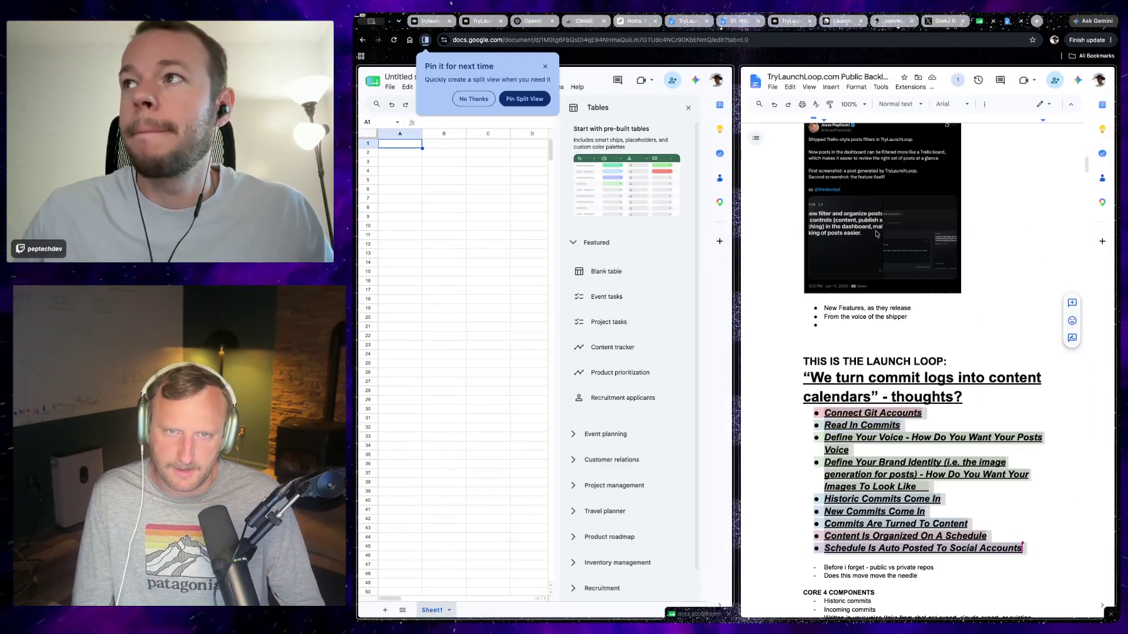
Dismiss the pin popup and Tables panel and enter Connect Repo in cell A1.
click(689, 107)
click(391, 147)
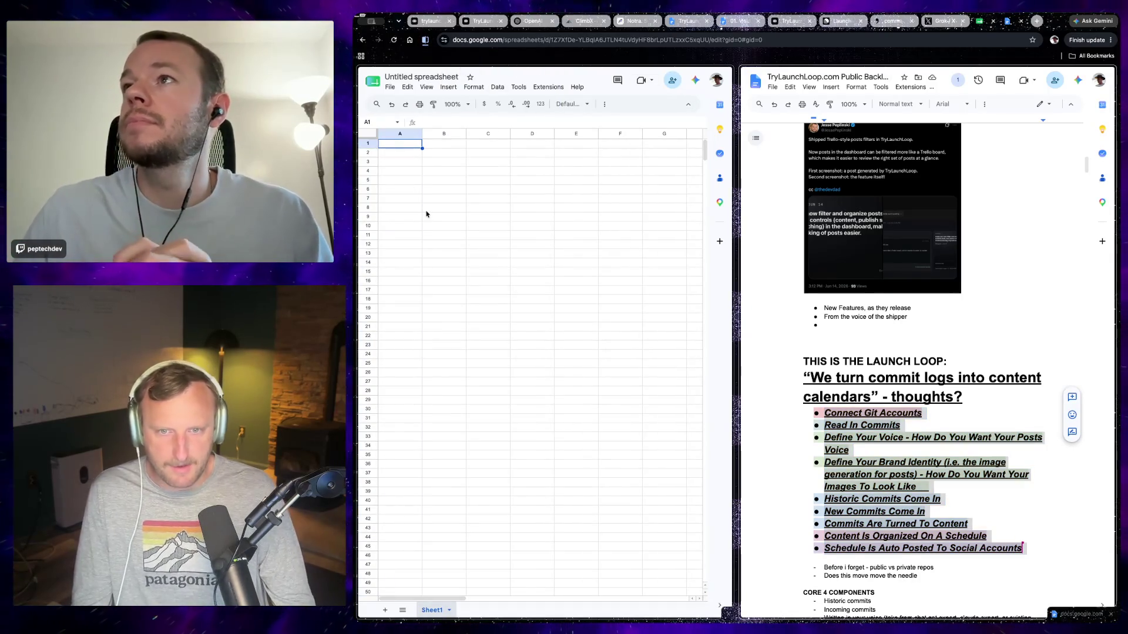
text(Connect Repo)
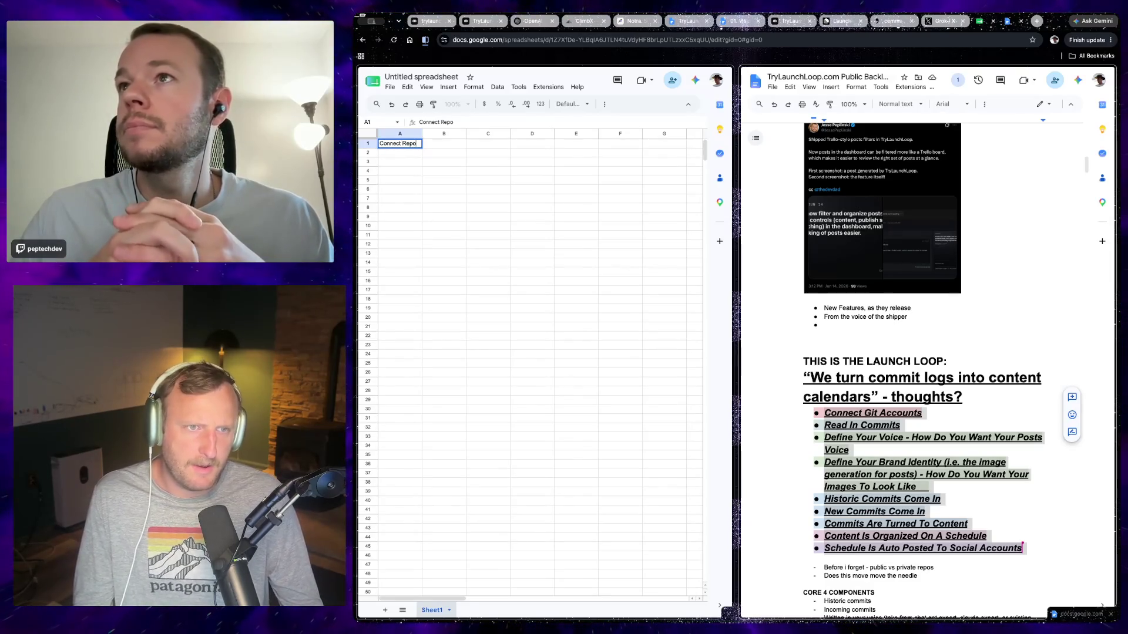
click(619, 173)
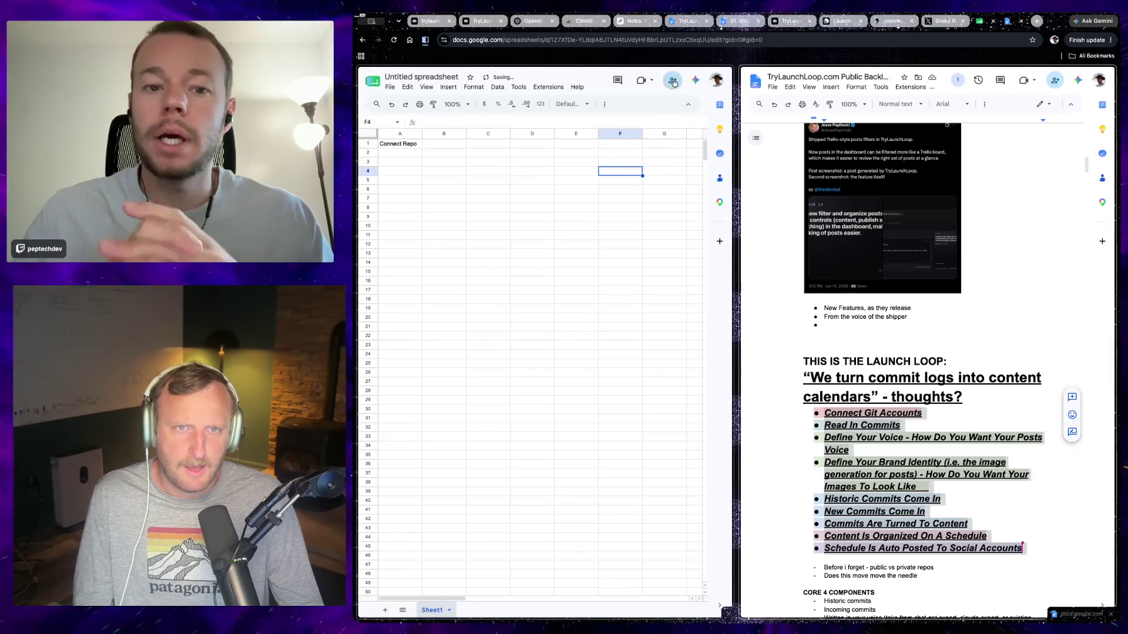
Try naming the sheet Fake Linear before sharing, skip it and close the Share dialog.
click(673, 82)
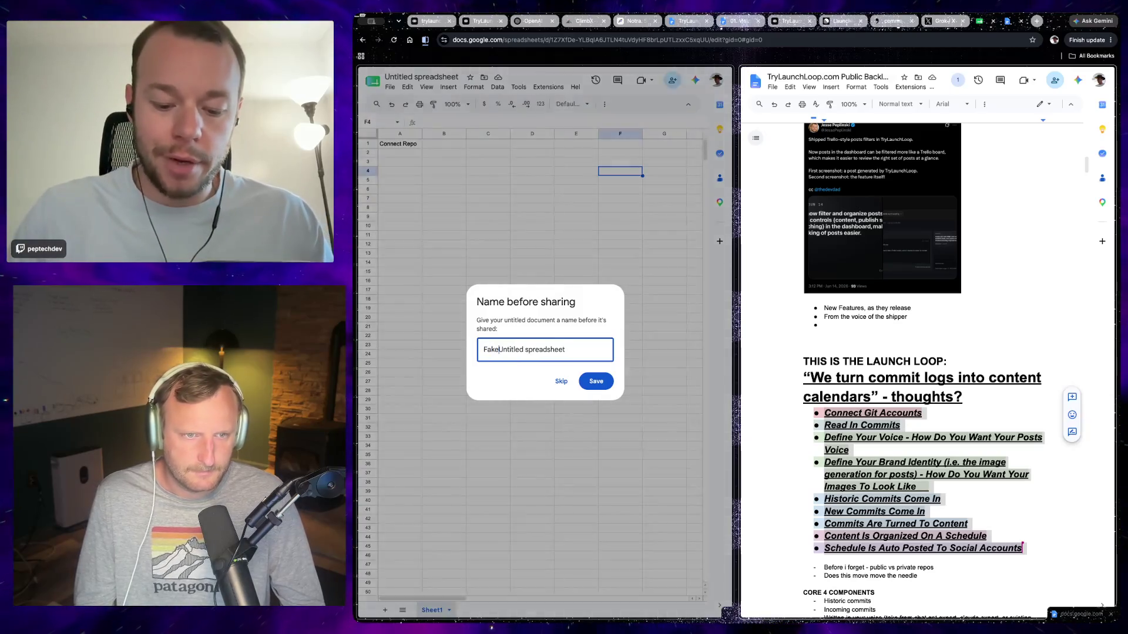
text(Linear)
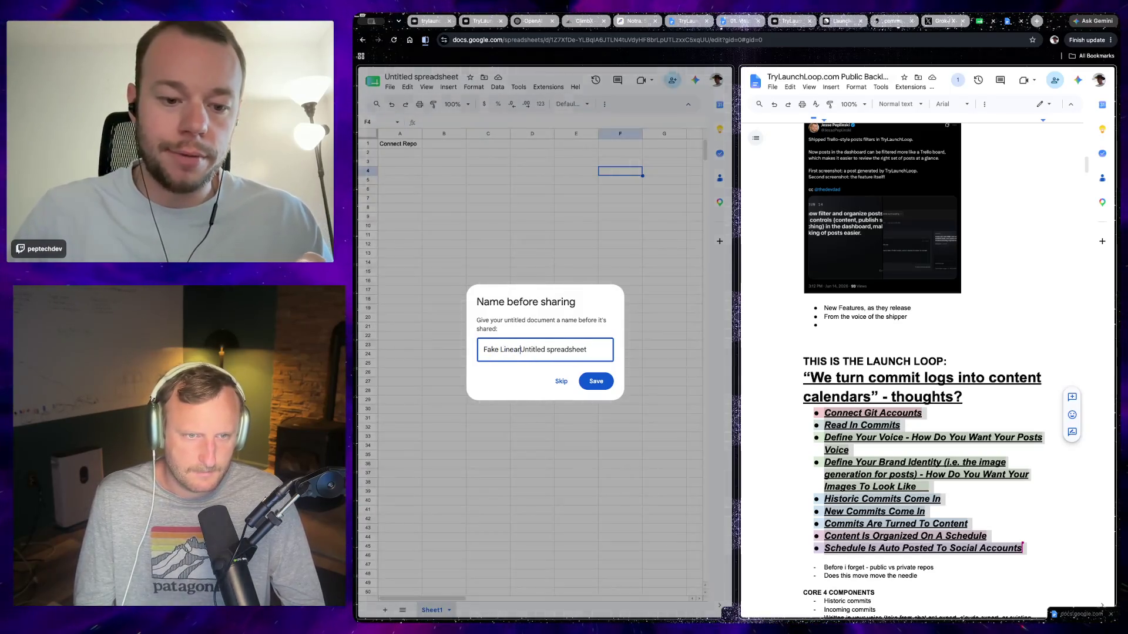
key(shift+End)
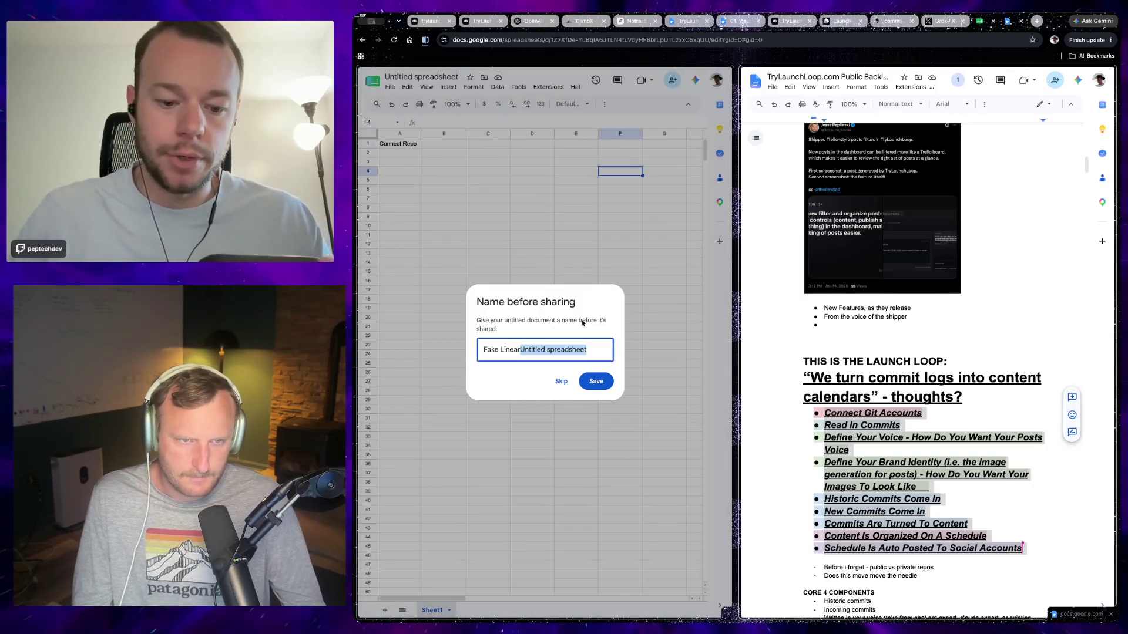
key(BackSpace)
key(BackSpace)
text(r)
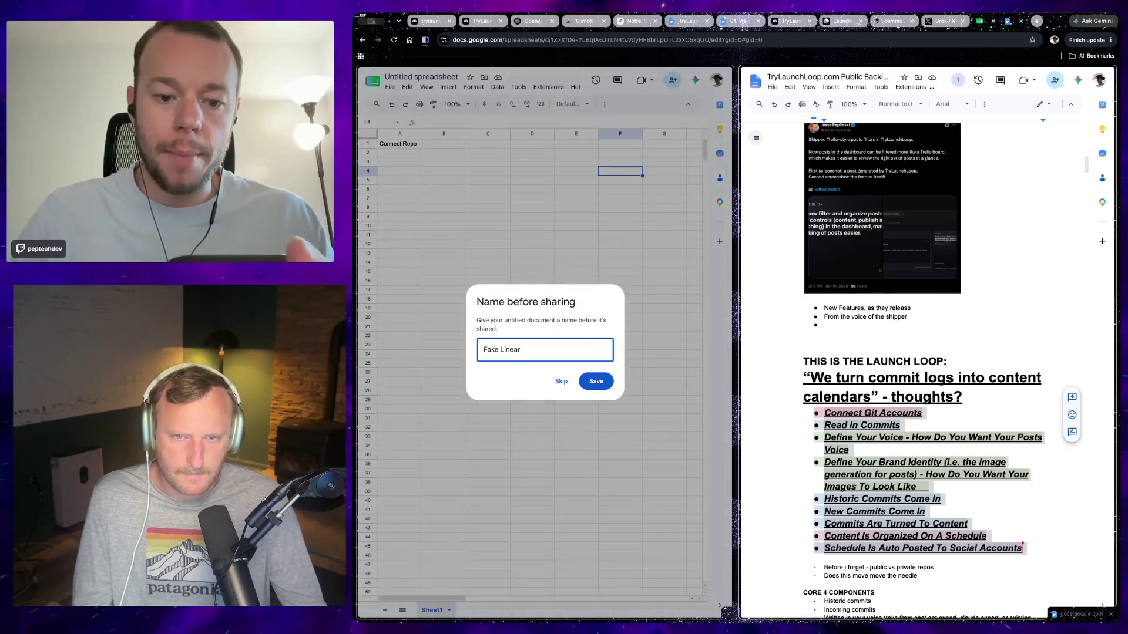
click(597, 382)
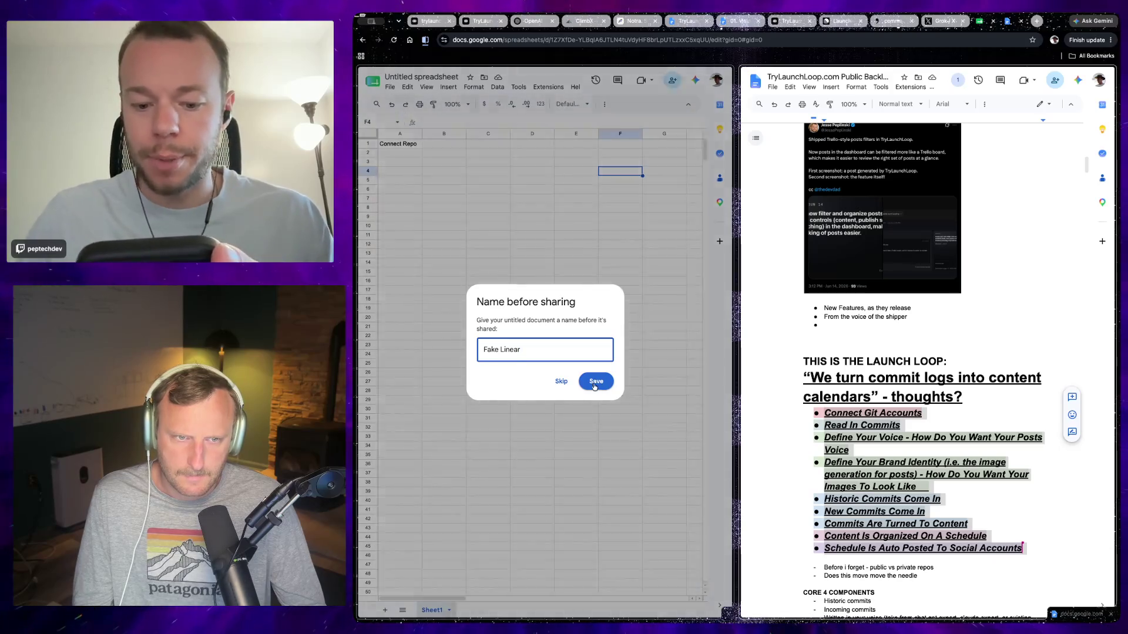
click(557, 382)
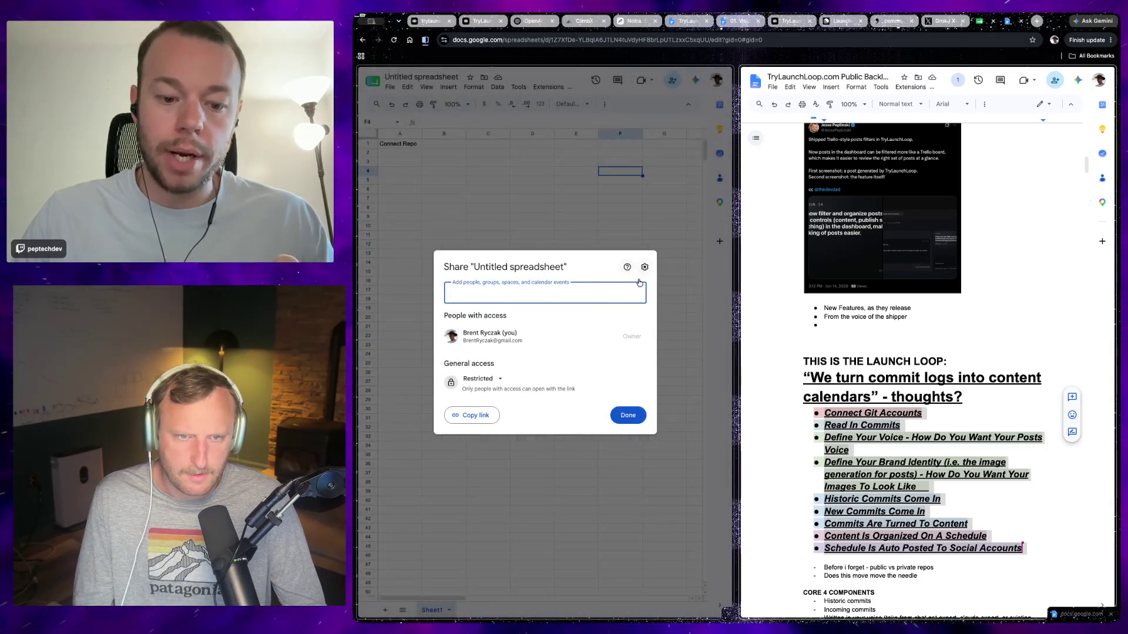
click(627, 416)
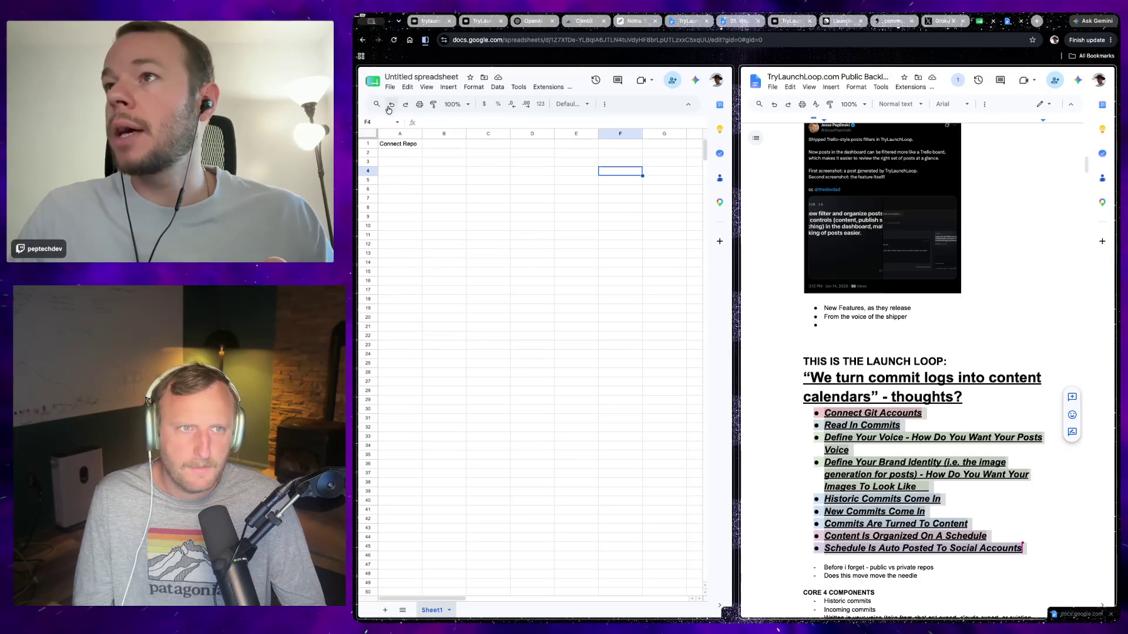
click(390, 87)
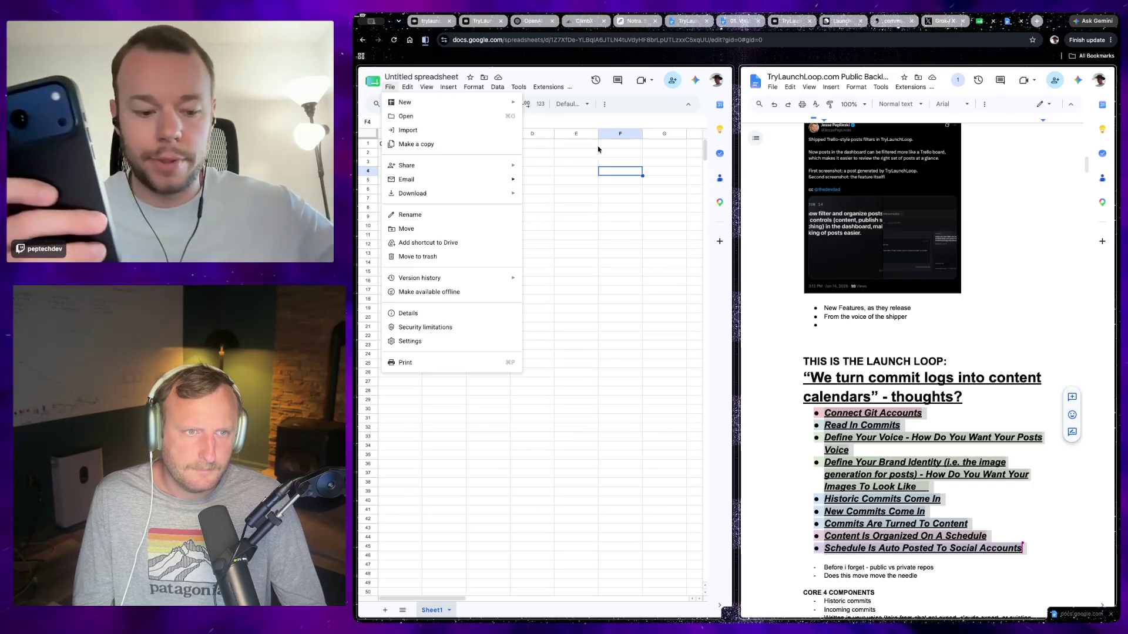
Dismiss the File menu and switch to the Grok conversation tab.
key(Escape)
key(super+9)
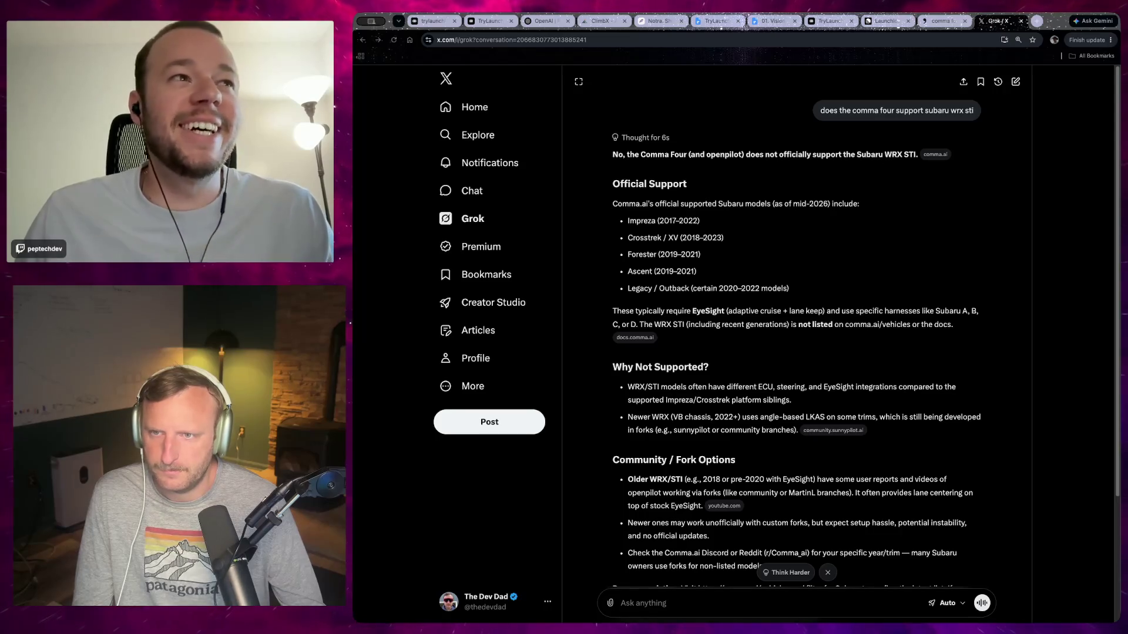
Switch to the Google Drive tab with the shared ~TryLaunchLoop folder.
key(ctrl+shift+t)
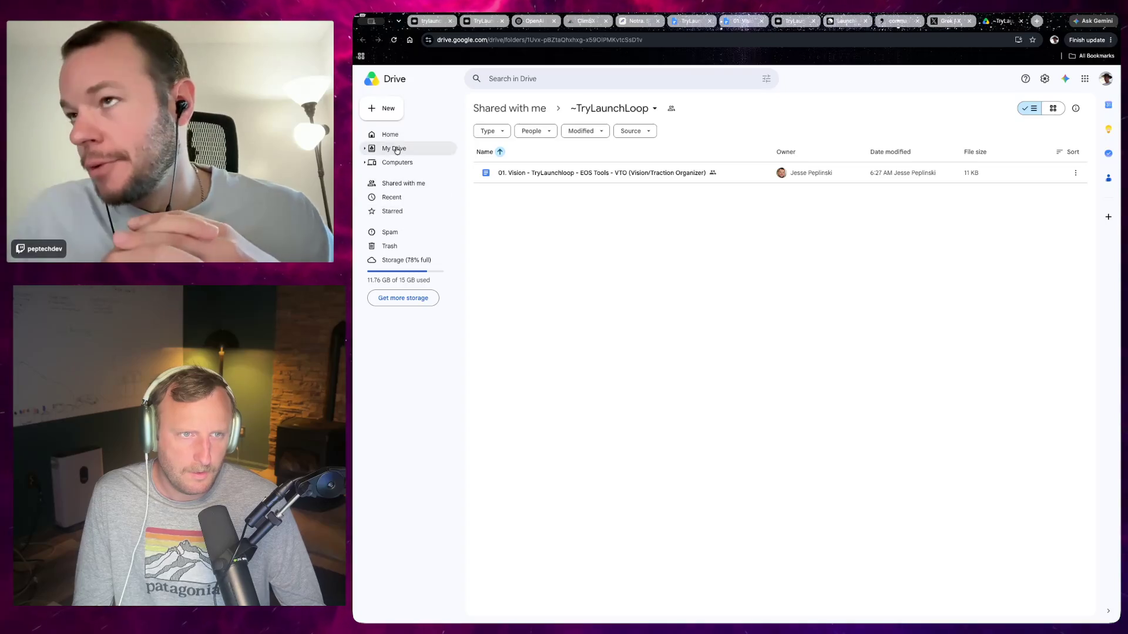
Create a blank Google Sheet in the shared ~TryLaunchLoop folder and confirm sharing.
click(384, 115)
mouse_move(400, 178)
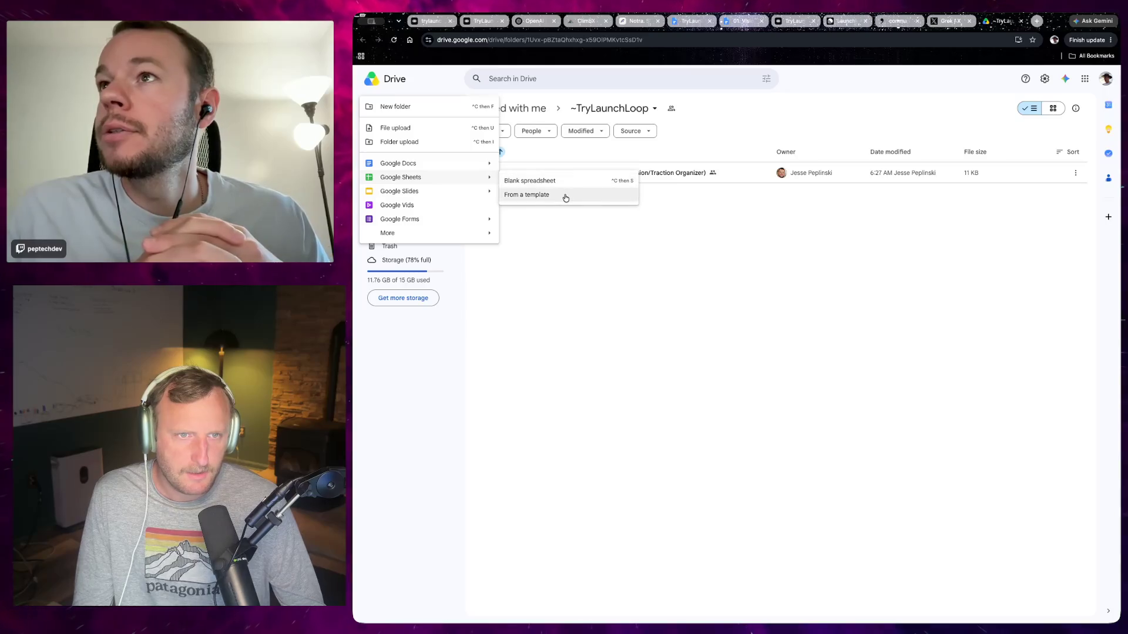
click(555, 182)
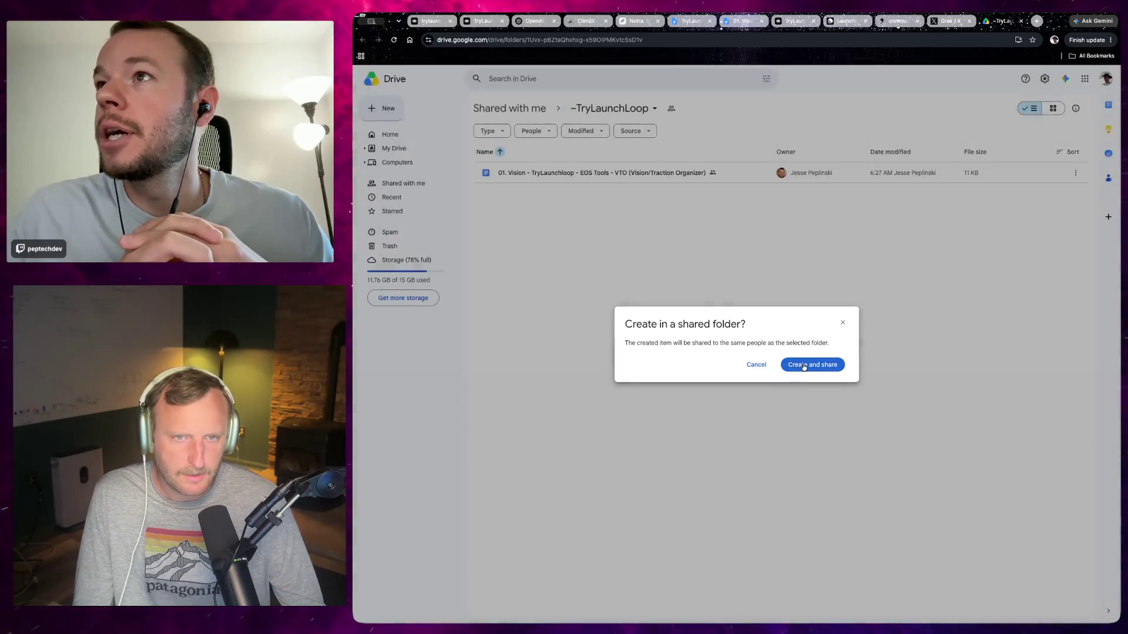
click(803, 365)
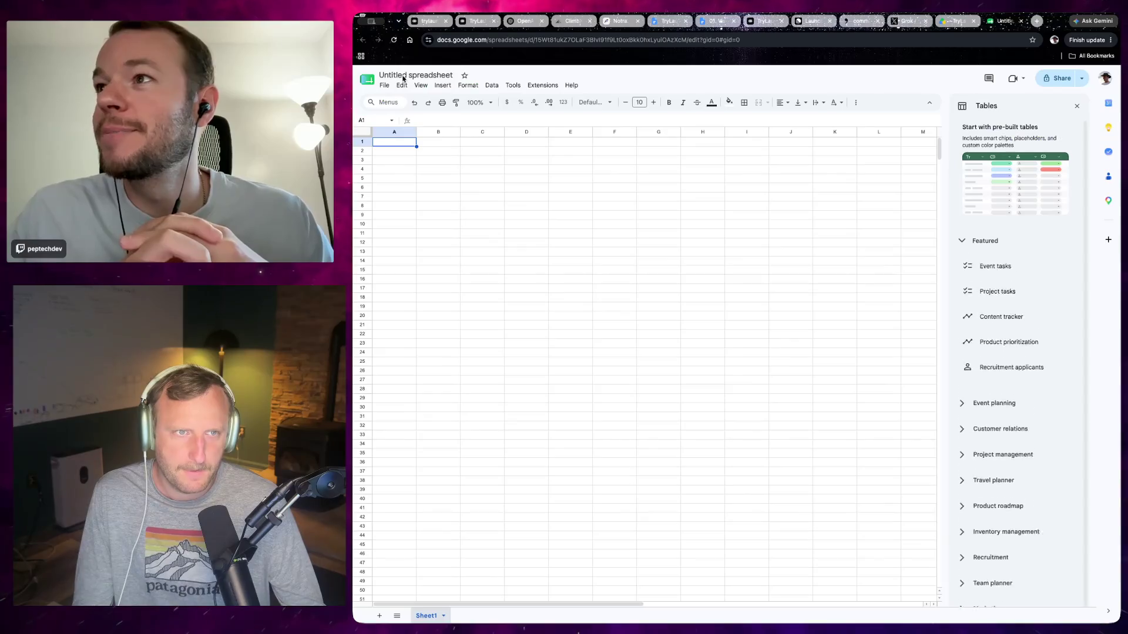
Rename the new spreadsheet to 'Fake Linear' and dismiss the pre-built Tables panel.
click(404, 78)
text(Fa)
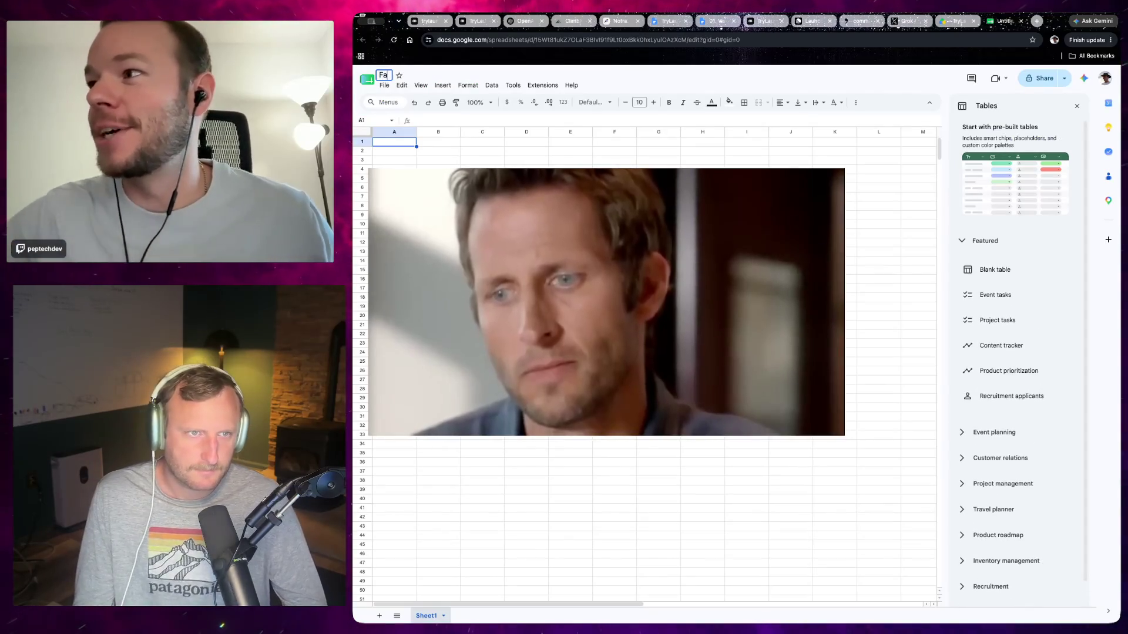
text(ke Linear)
key(Return)
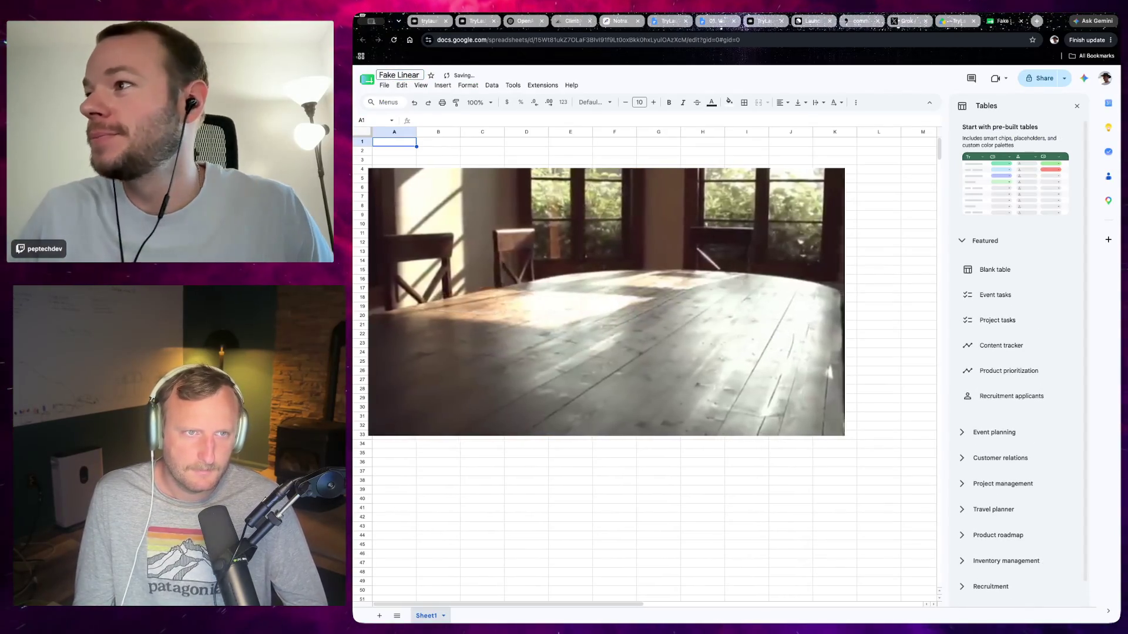
click(1076, 107)
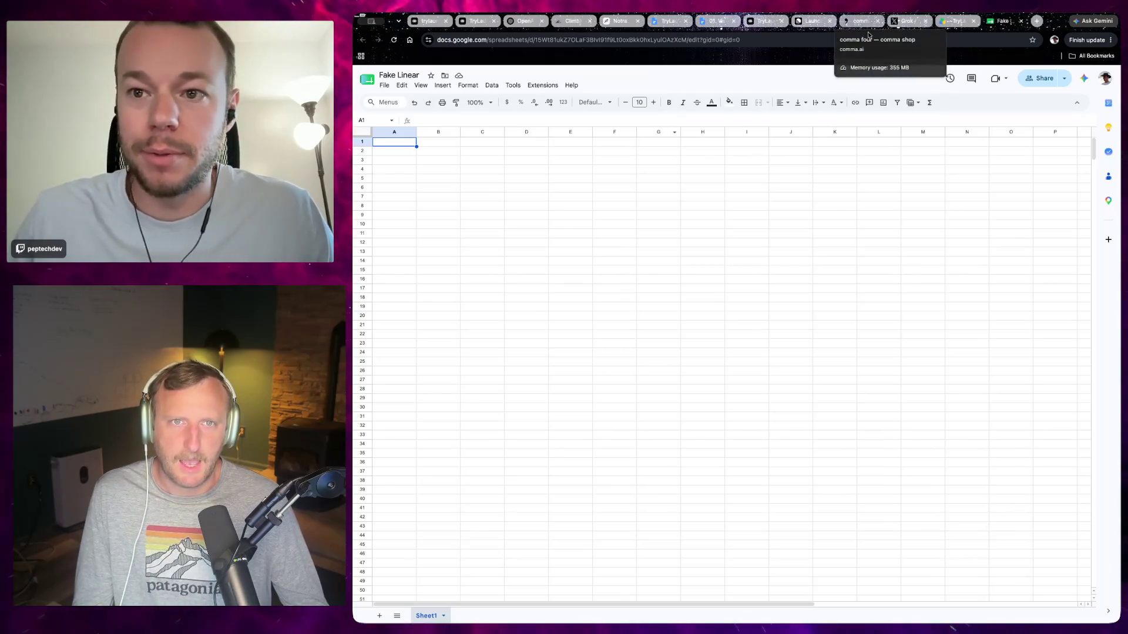
Arrange the Fake Linear sheet in split view beside the TryLaunchLoop Public Backlog doc.
click(715, 21)
click(670, 21)
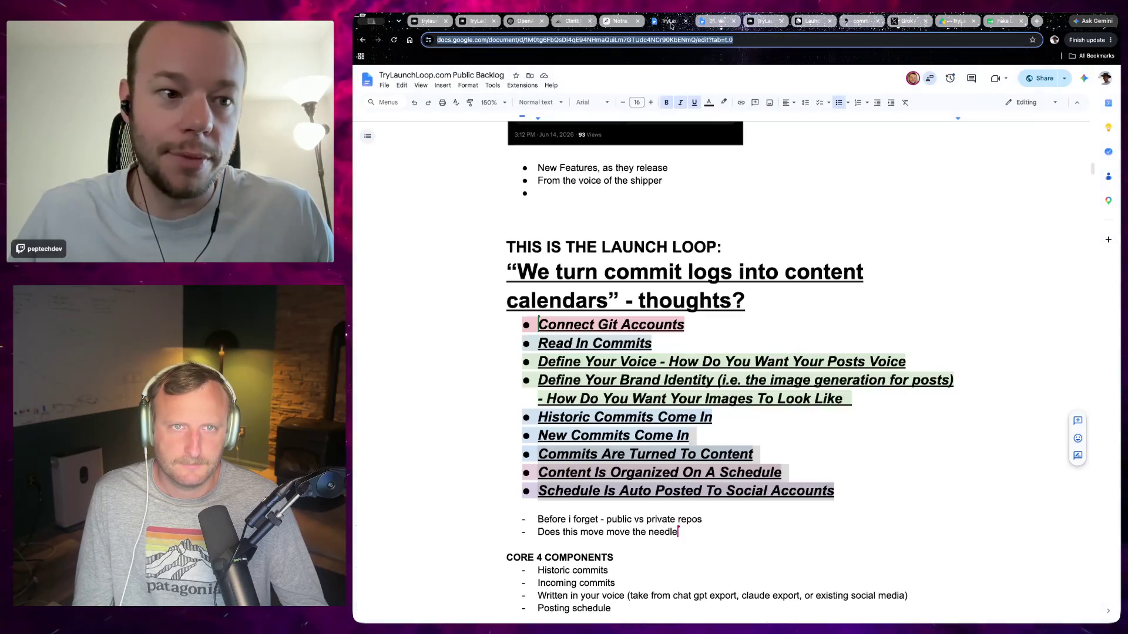
click(1004, 20)
key(super+w)
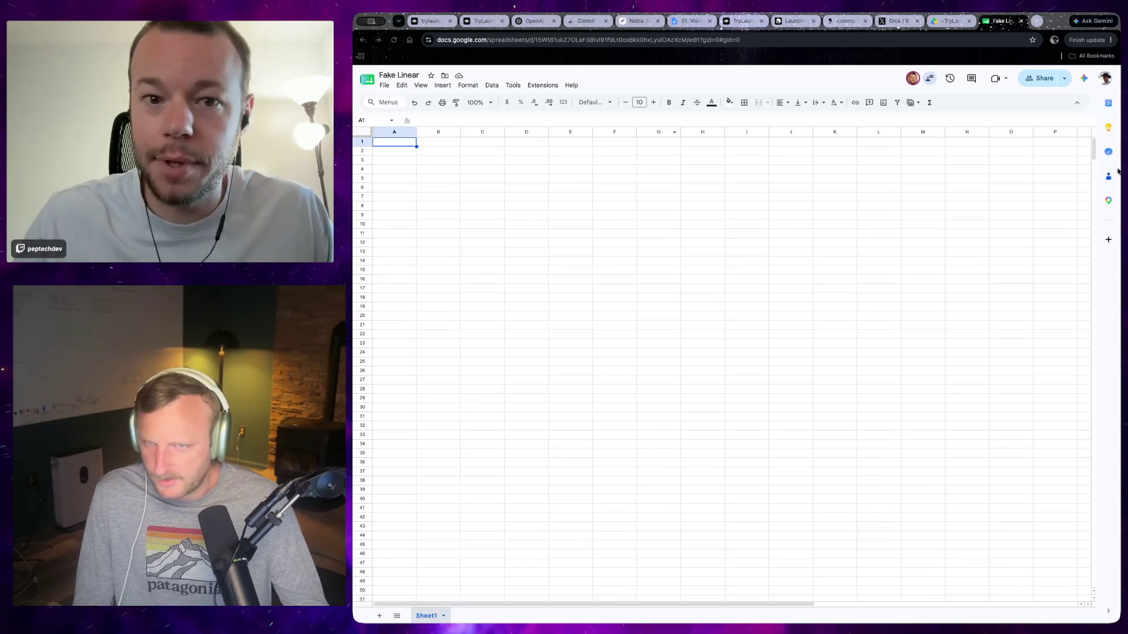
drag(1087, 183, 1119, 169)
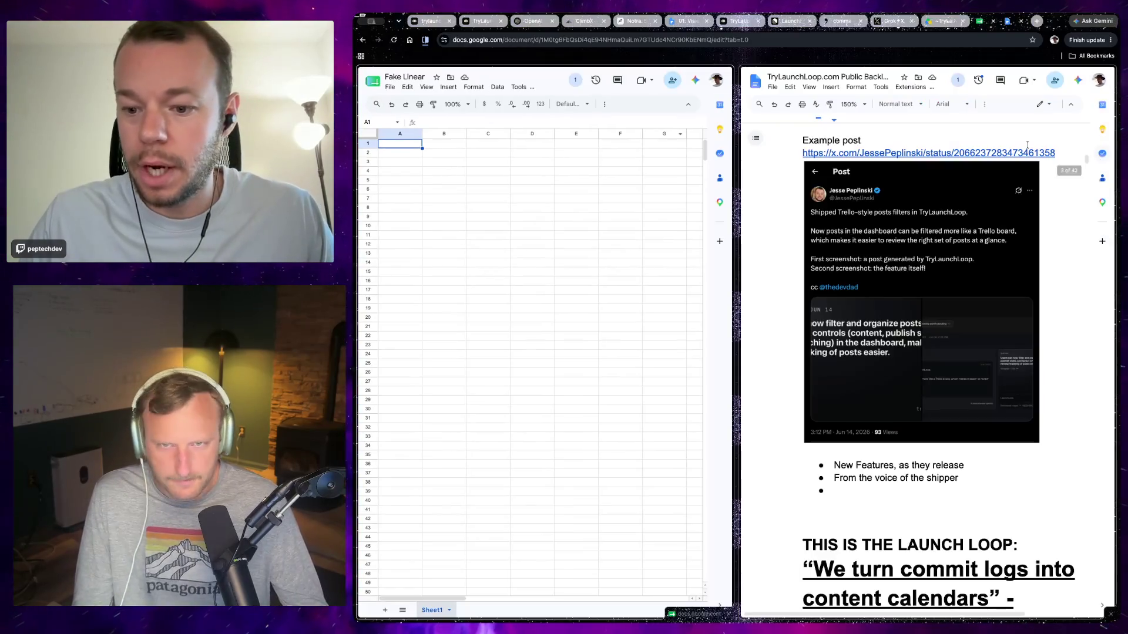
scroll(965, 427, down, 5)
scroll(934, 440, down, 10)
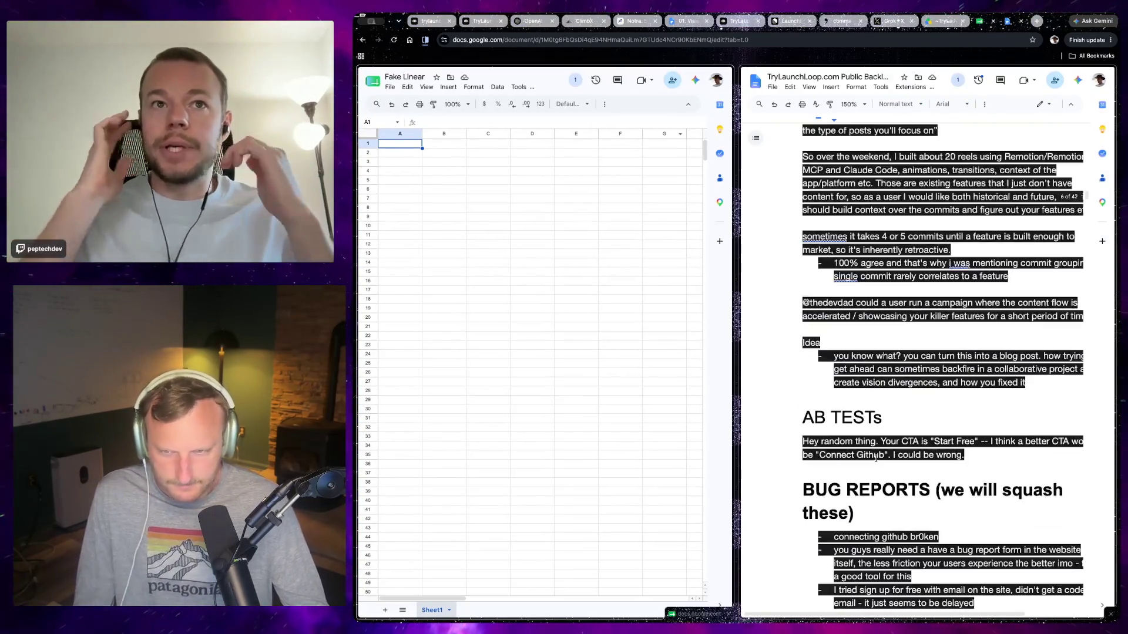
scroll(917, 450, down, 3)
scroll(880, 467, up, 15)
scroll(880, 467, up, 3)
scroll(880, 468, up, 10)
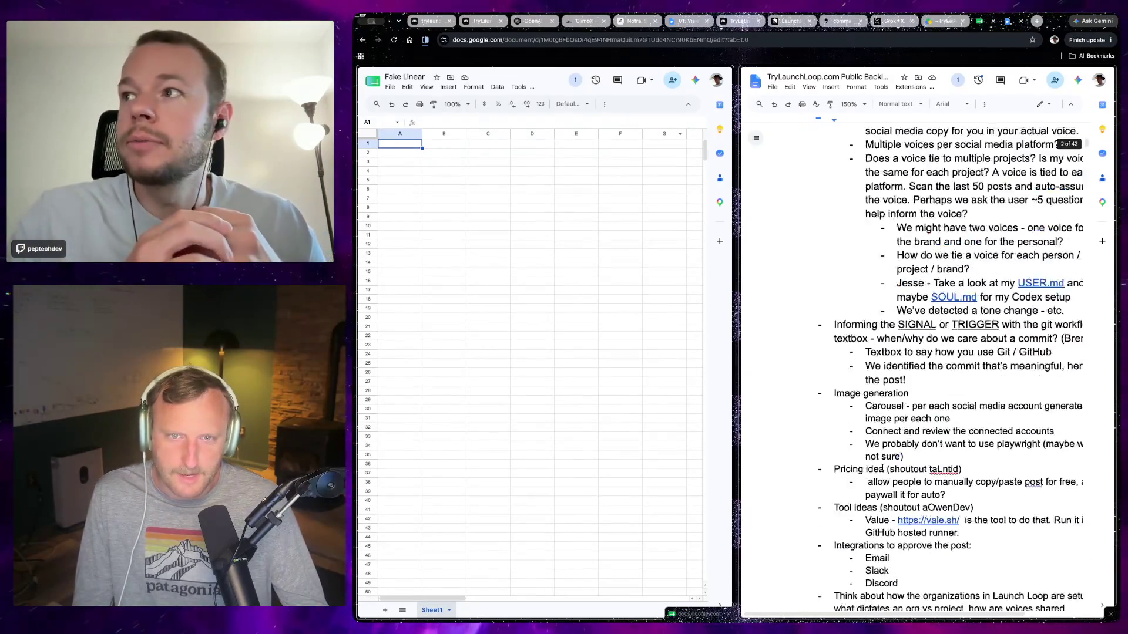
scroll(881, 471, up, 10)
scroll(872, 483, down, 5)
scroll(882, 467, down, 5)
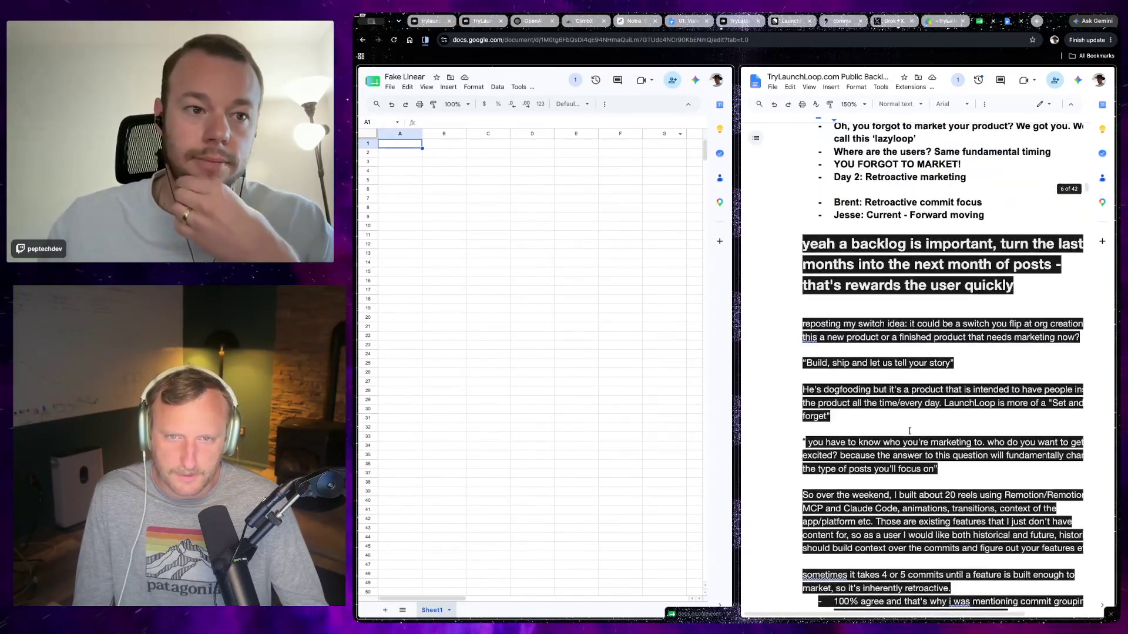
scroll(898, 450, down, 5)
scroll(913, 436, down, 3)
scroll(911, 435, down, 3)
scroll(911, 435, down, 2)
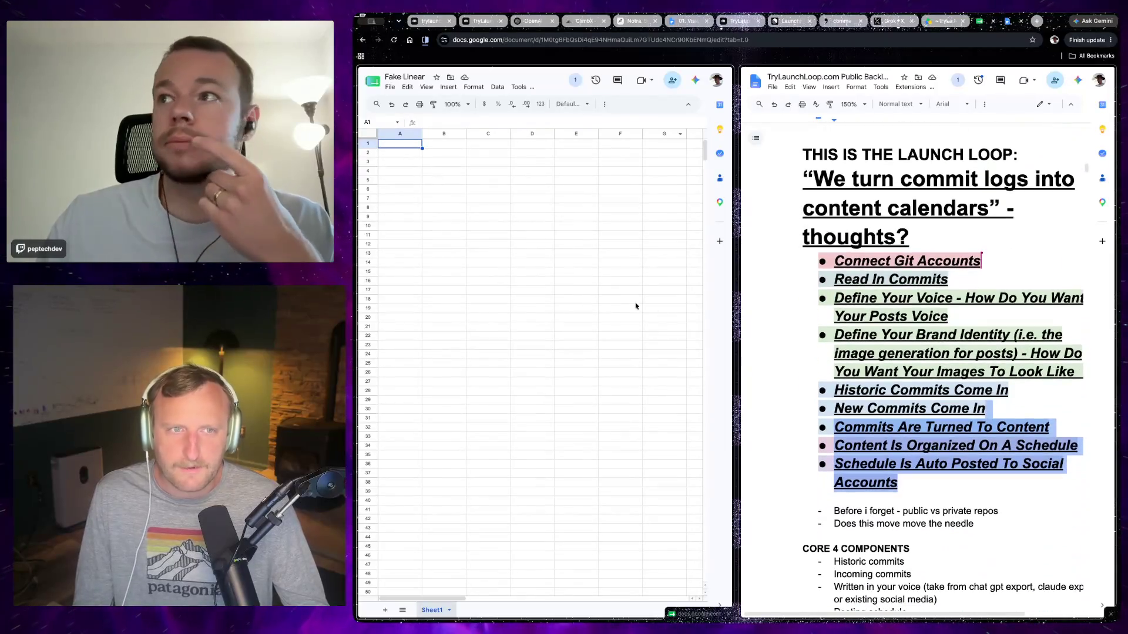
Focus the empty Fake Linear sheet, ready to enter the Launch Loop features.
click(398, 149)
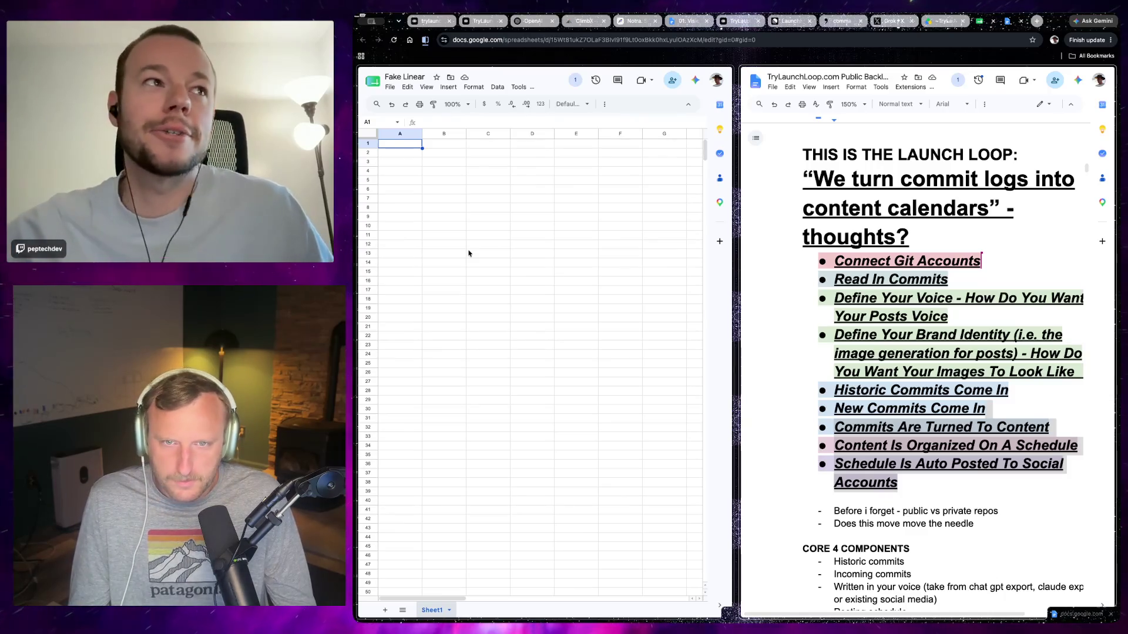
text(Connect Git)
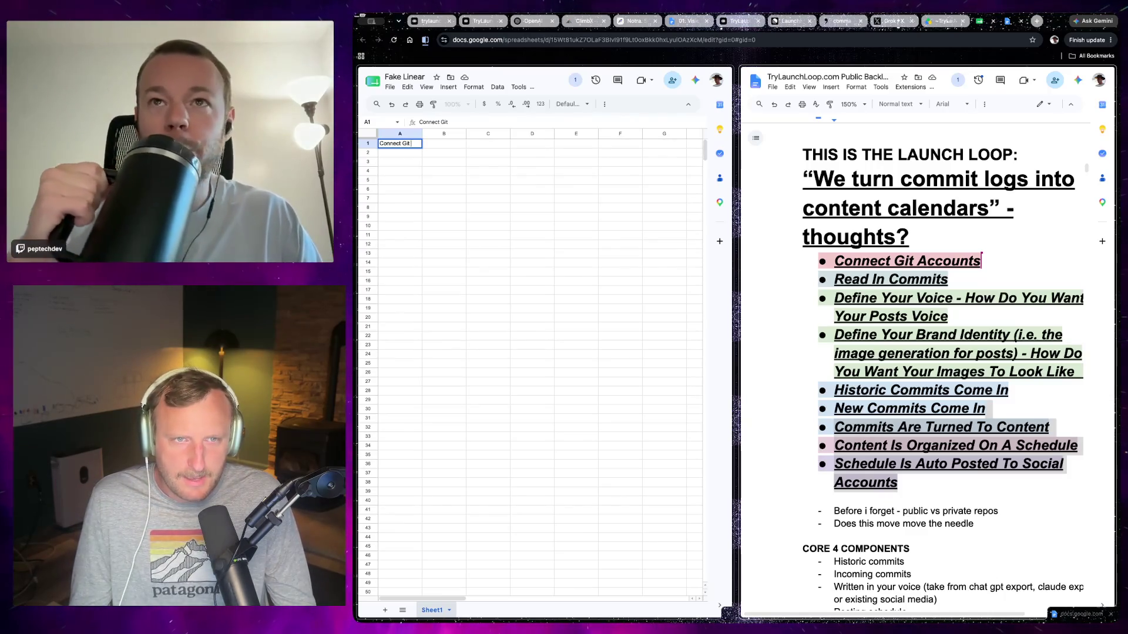
text( Accounts)
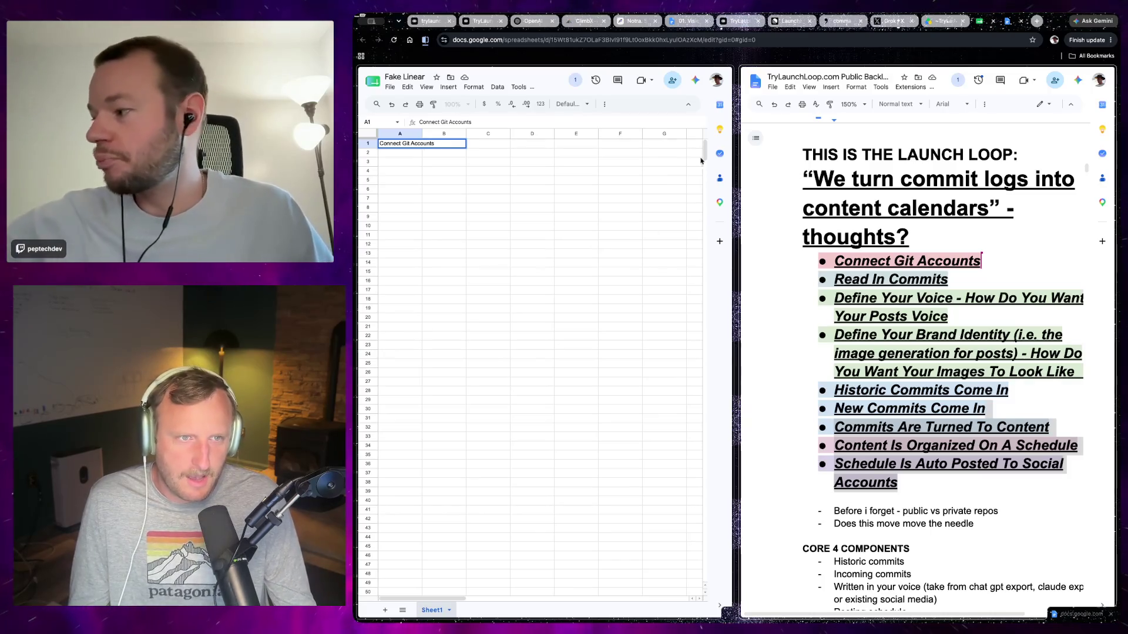
Enter 'Connect Git Accounts' as the first feature and widen column A to fit it.
click(533, 225)
drag(423, 133, 437, 133)
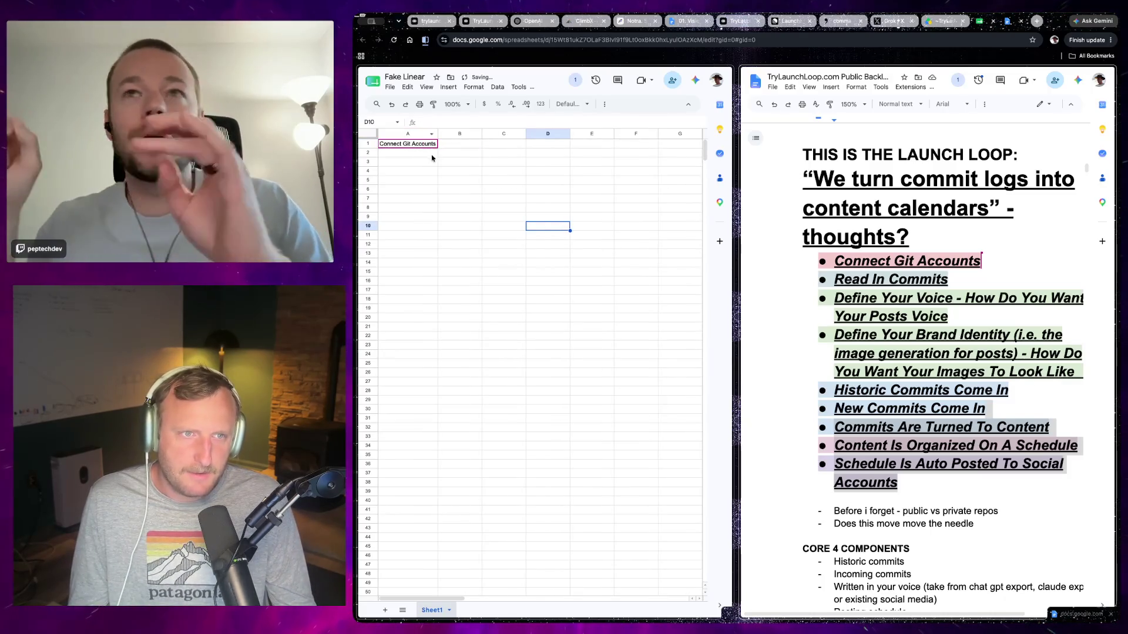
click(408, 162)
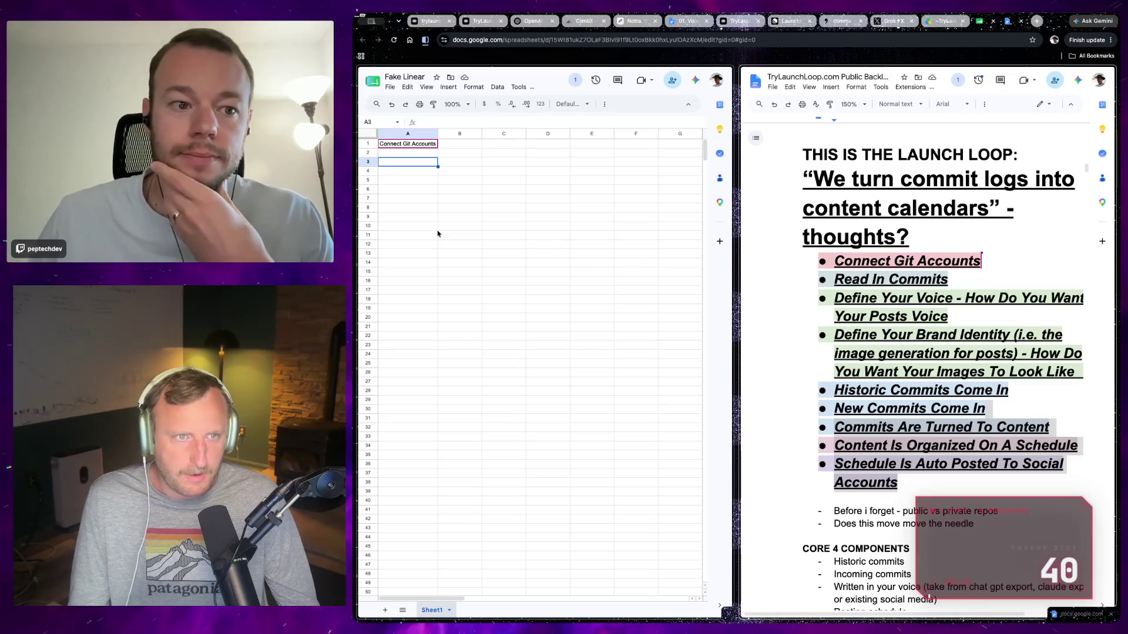
Make the Connect Git Accounts cell bold.
click(413, 147)
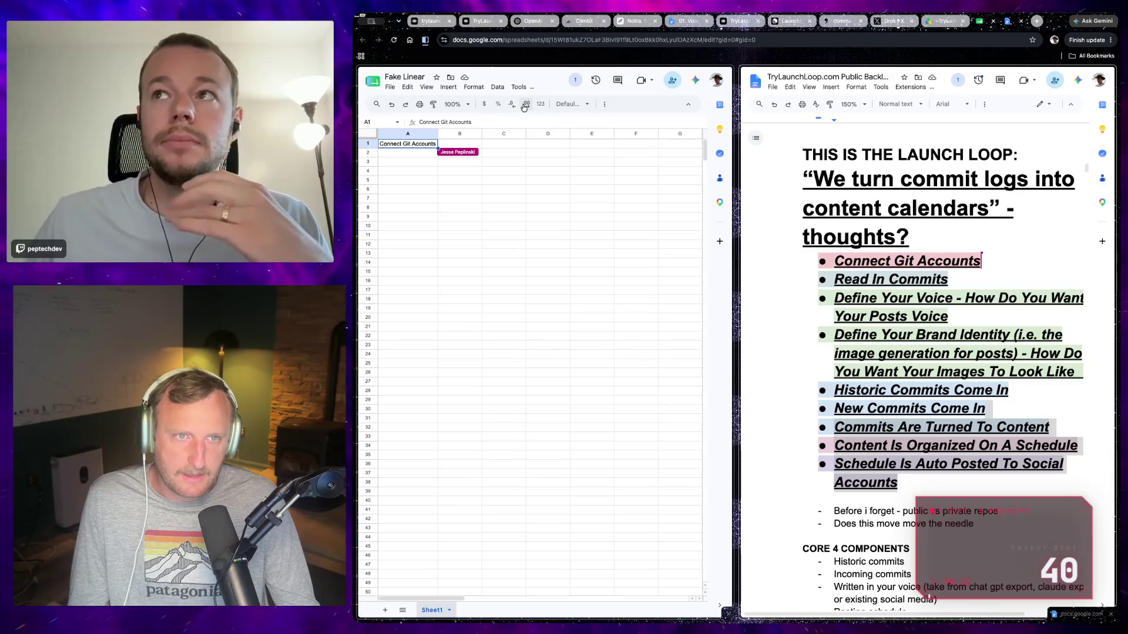
key(ctrl+b)
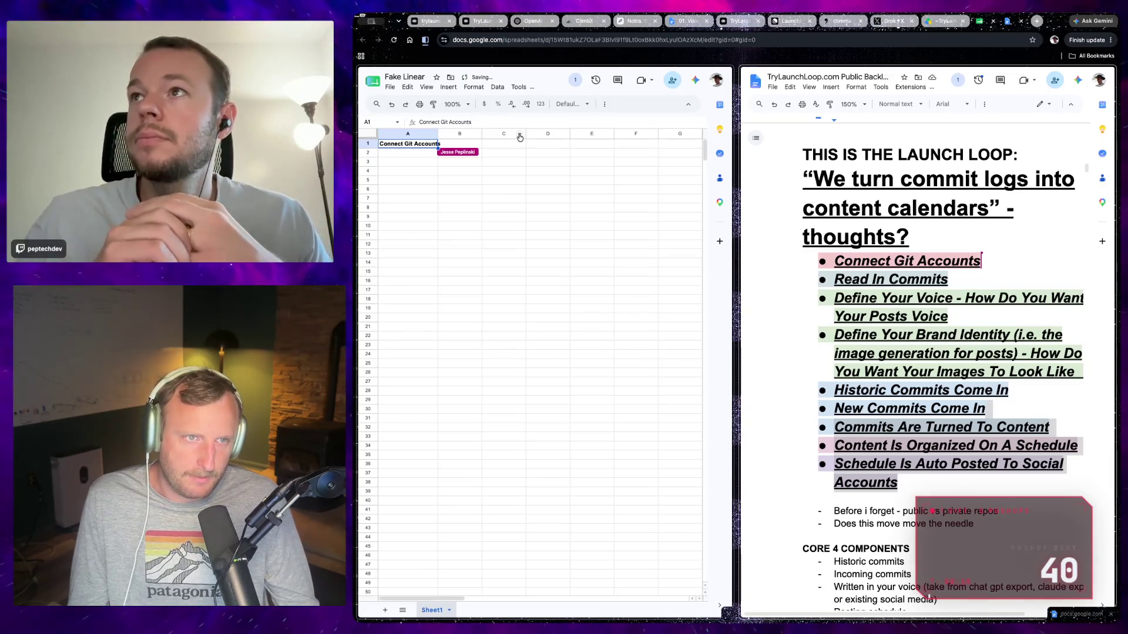
click(397, 161)
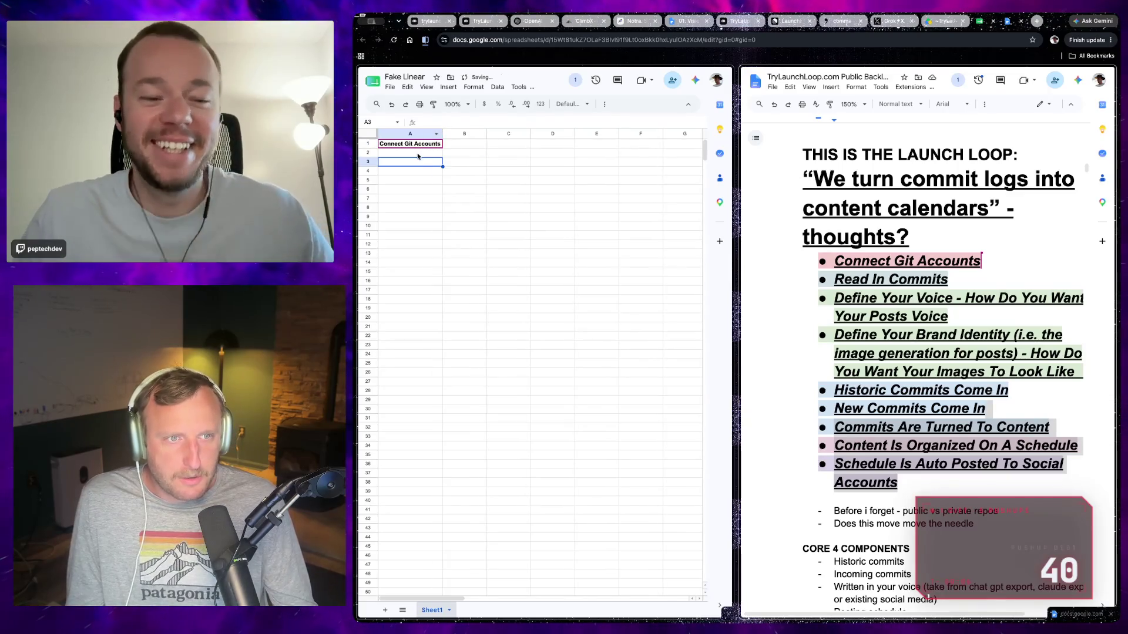
click(414, 144)
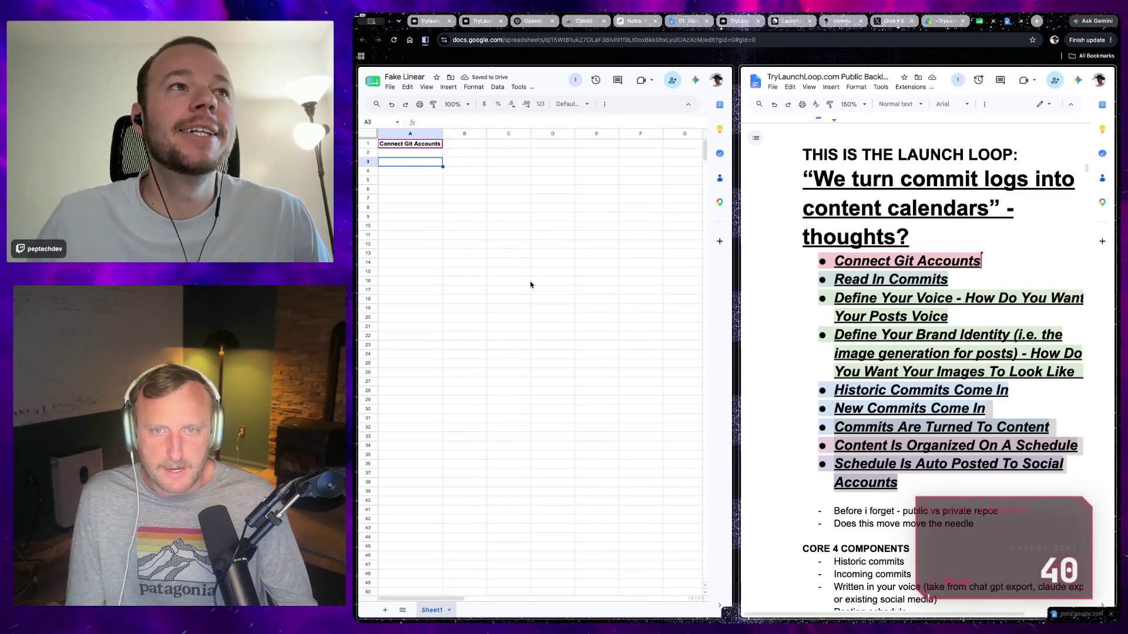
text(R)
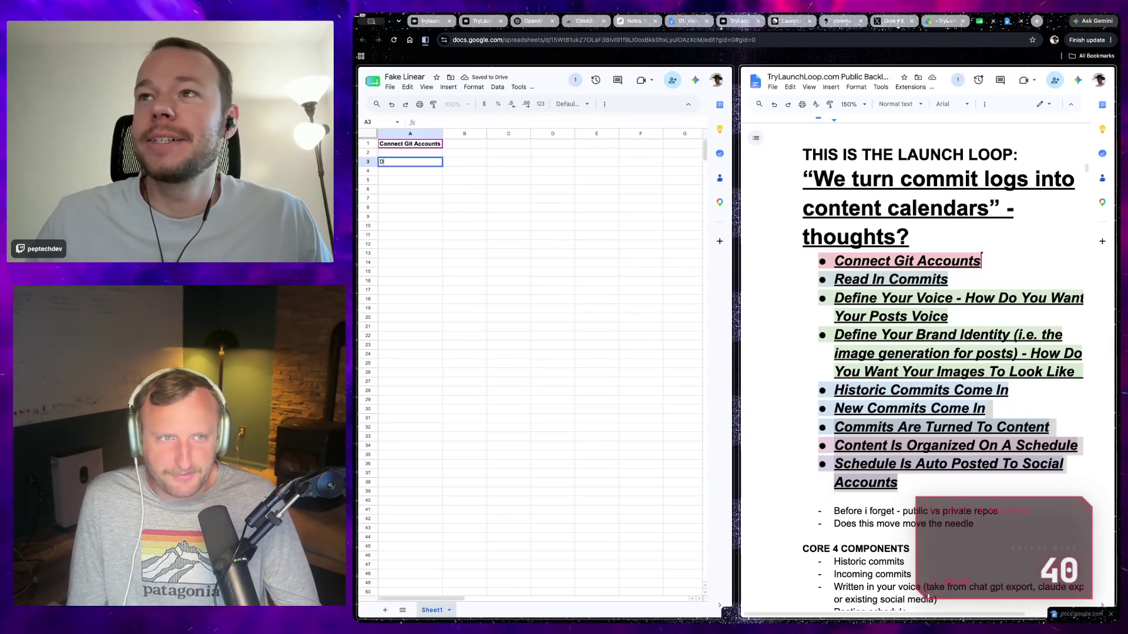
Enter 'Define Your Voice' in A3, correcting its typos.
key(BackSpace)
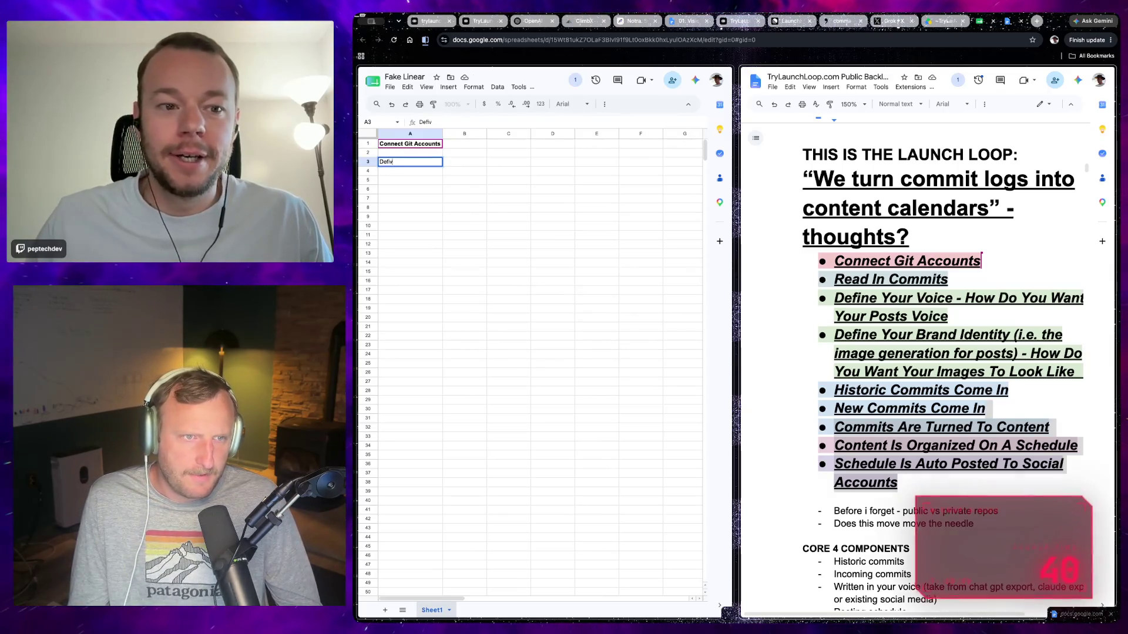
text(fine Your Vo)
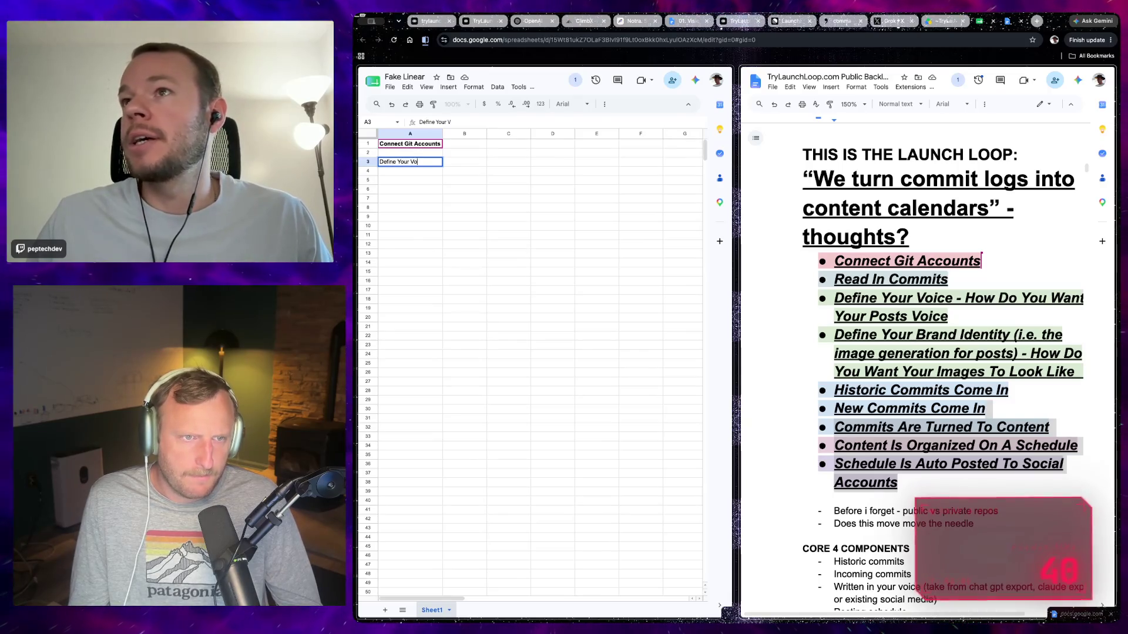
text(ice)
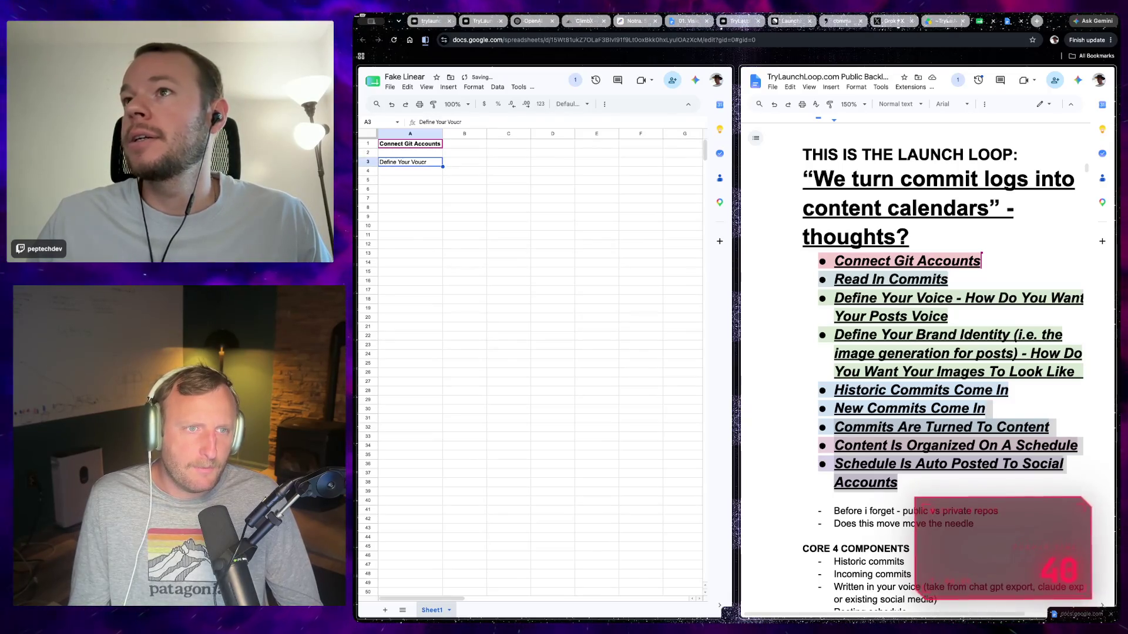
key(Tab)
key(Left)
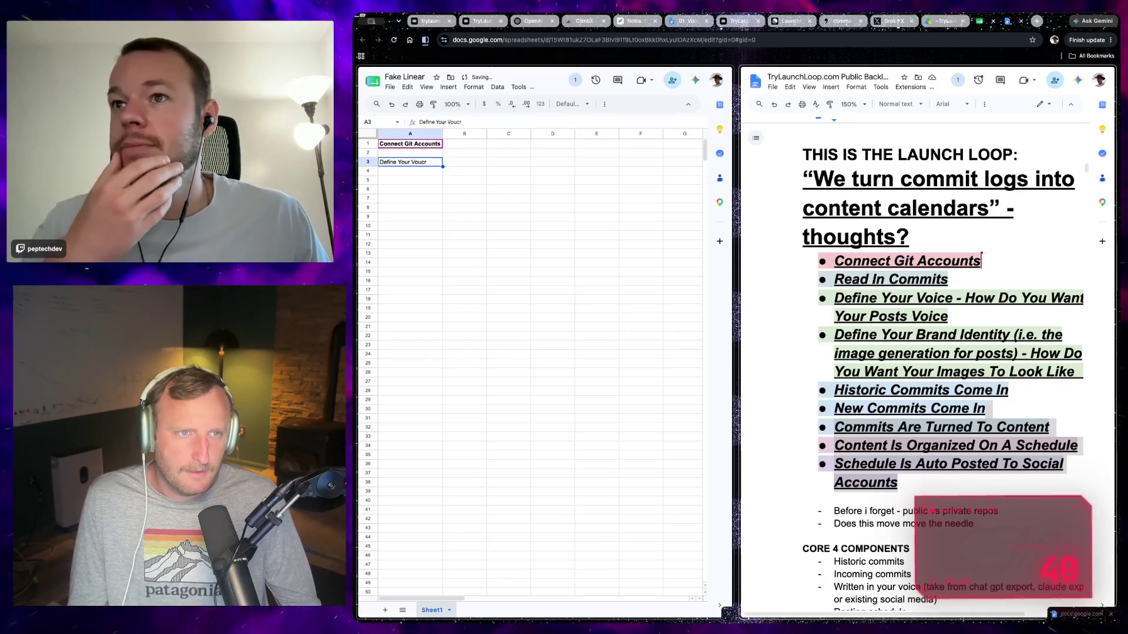
key(Return)
key(BackSpace)
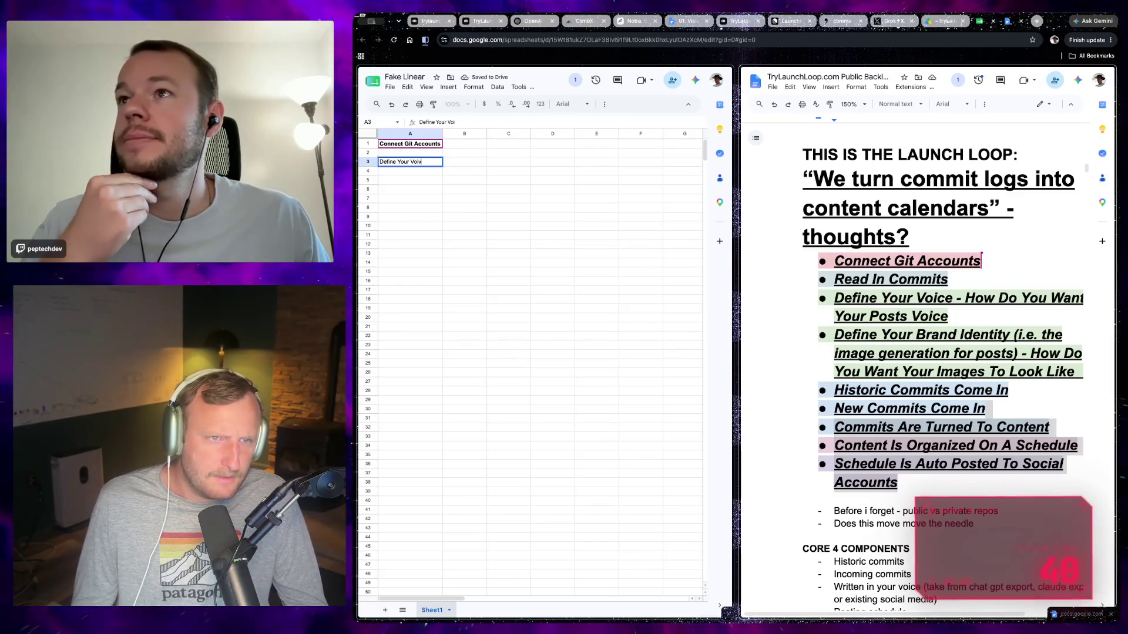
text(e)
key(Return)
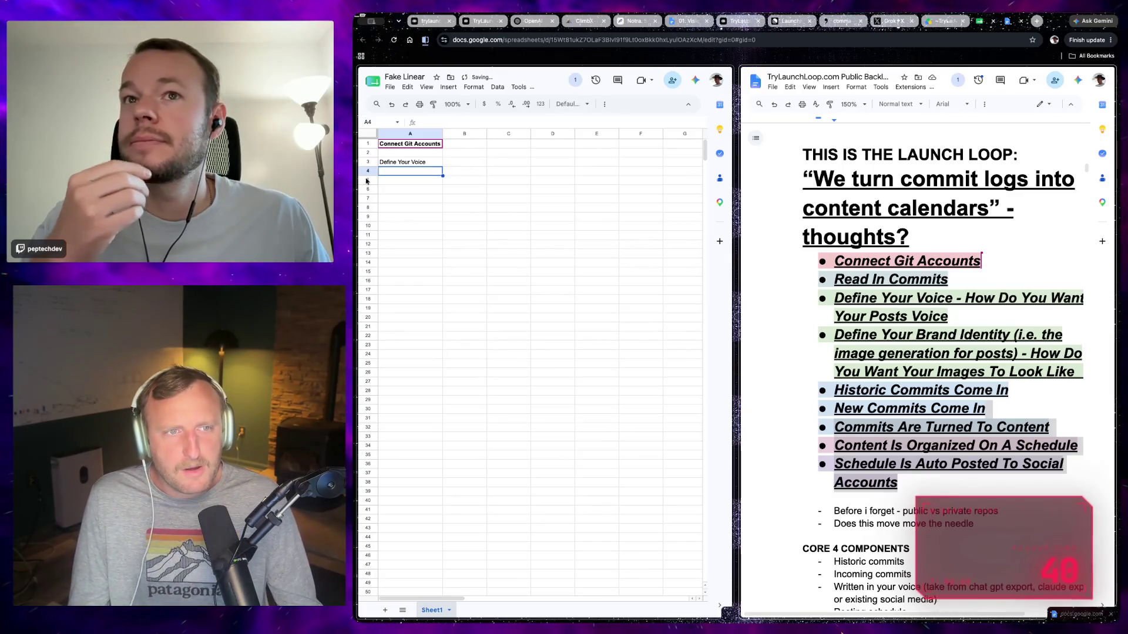
Make the Define Your Voice cell bold.
click(426, 184)
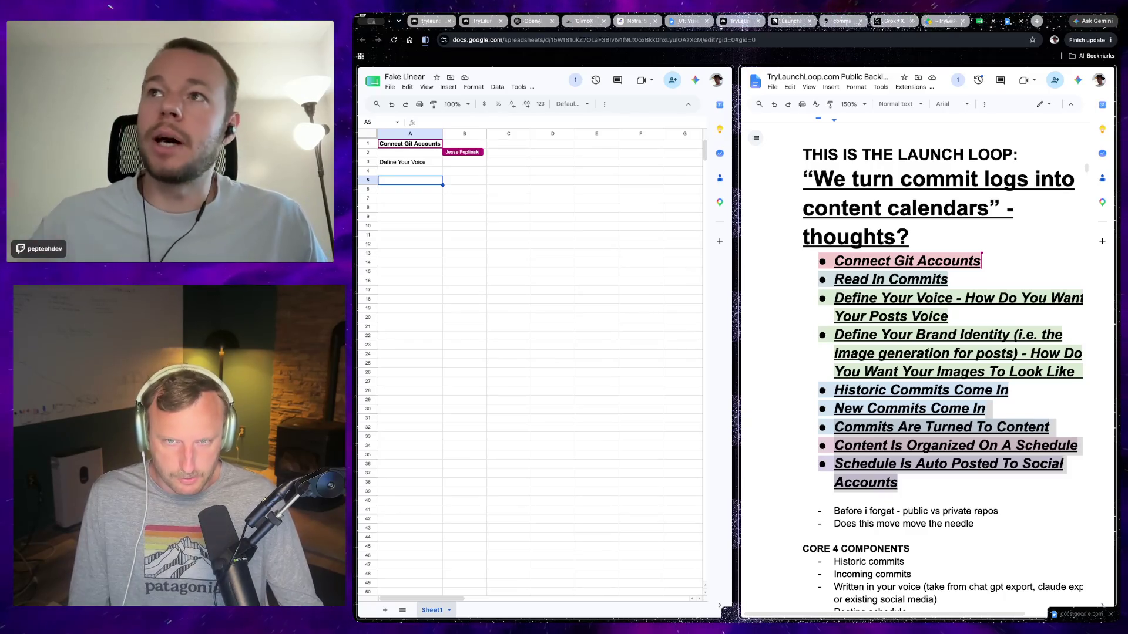
click(409, 162)
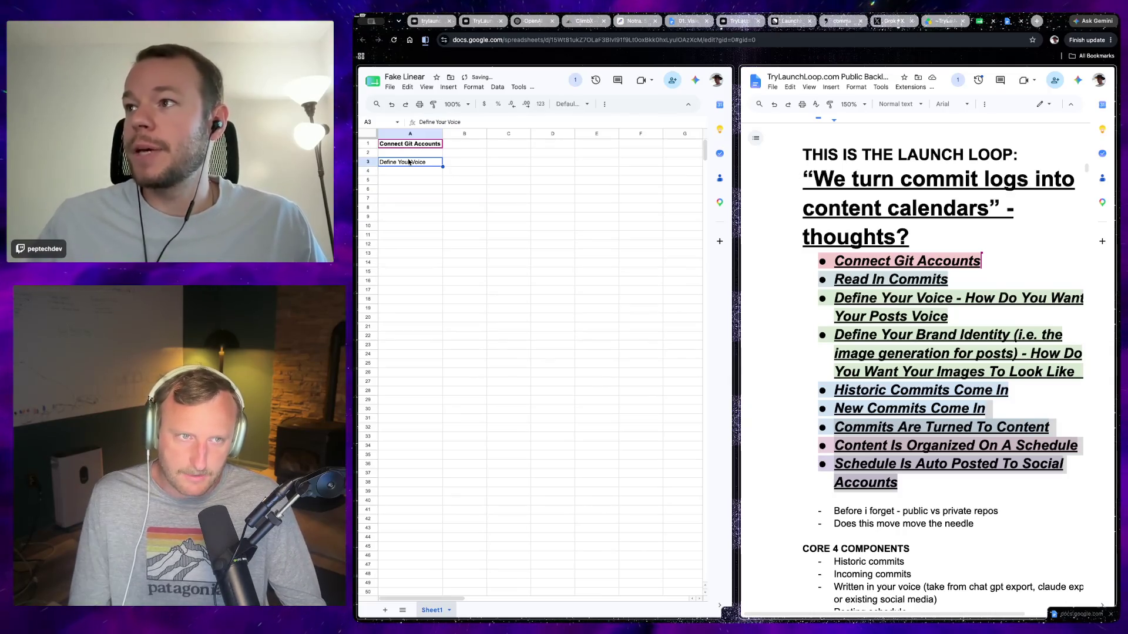
key(ctrl+b)
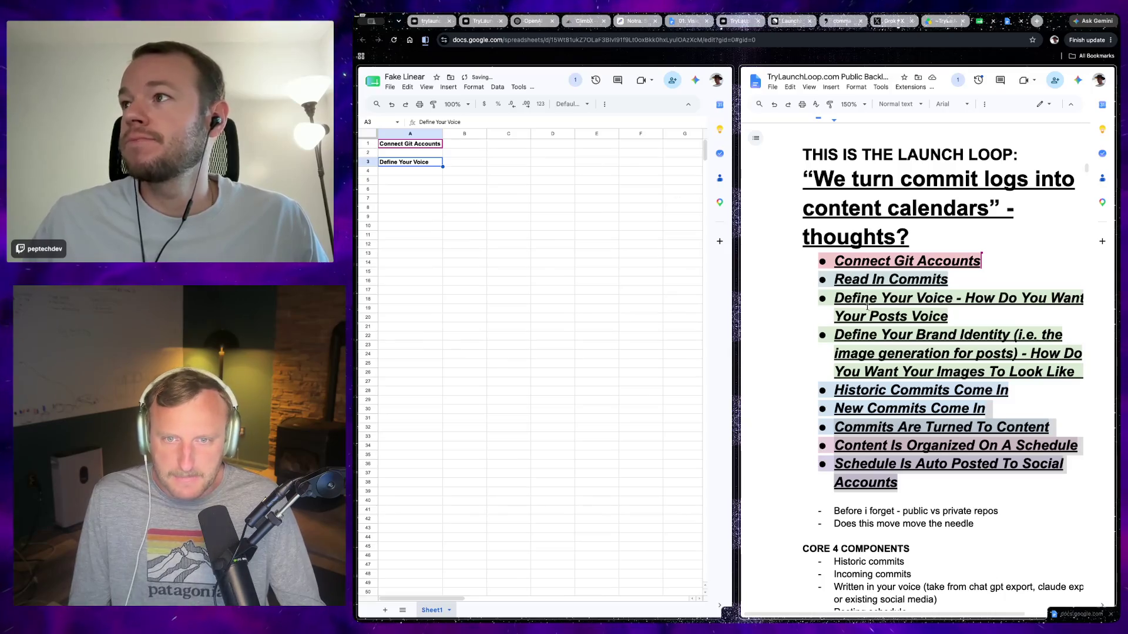
key(super+grave)
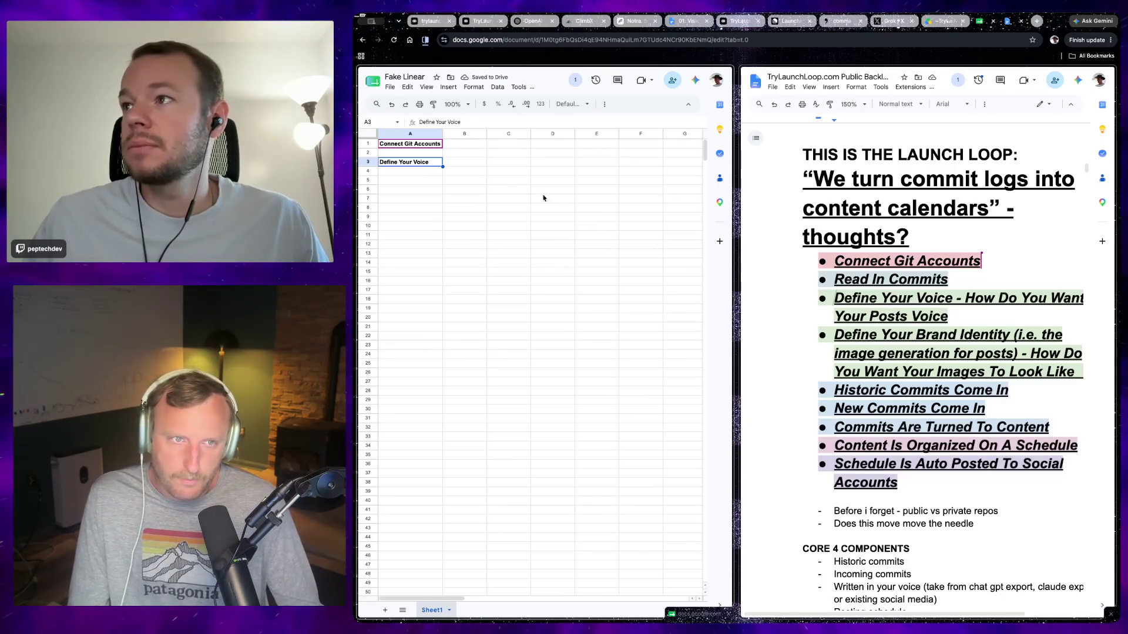
click(419, 174)
text(Owner)
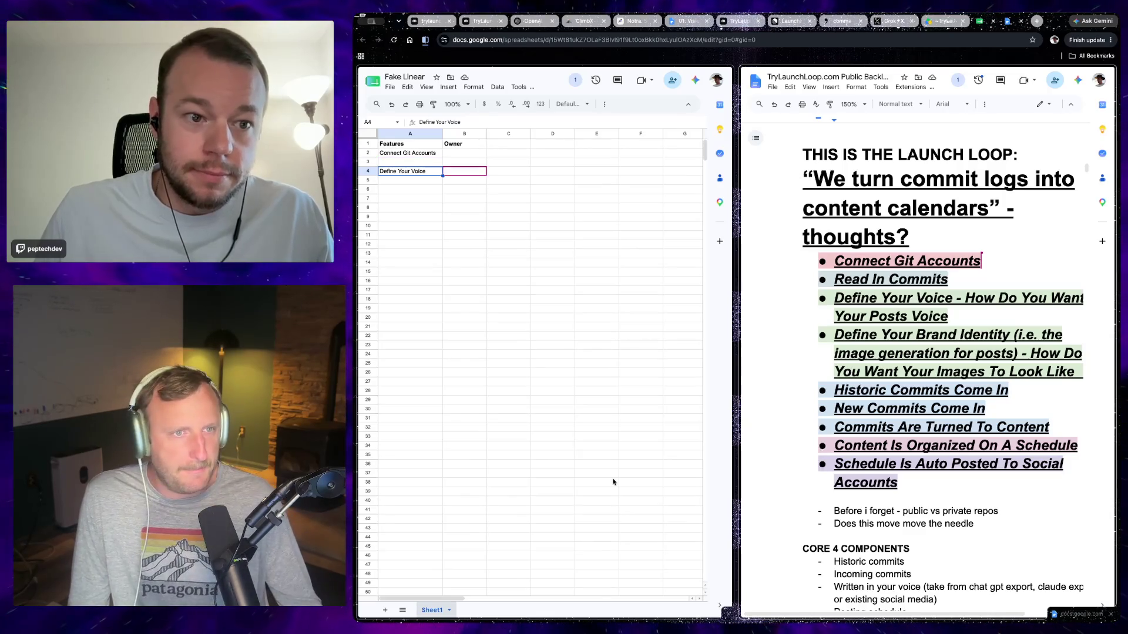
Start and cancel a formula in A4, keeping Define Your Voice, then move to A6 for the next feature.
key(BackSpace)
click(437, 328)
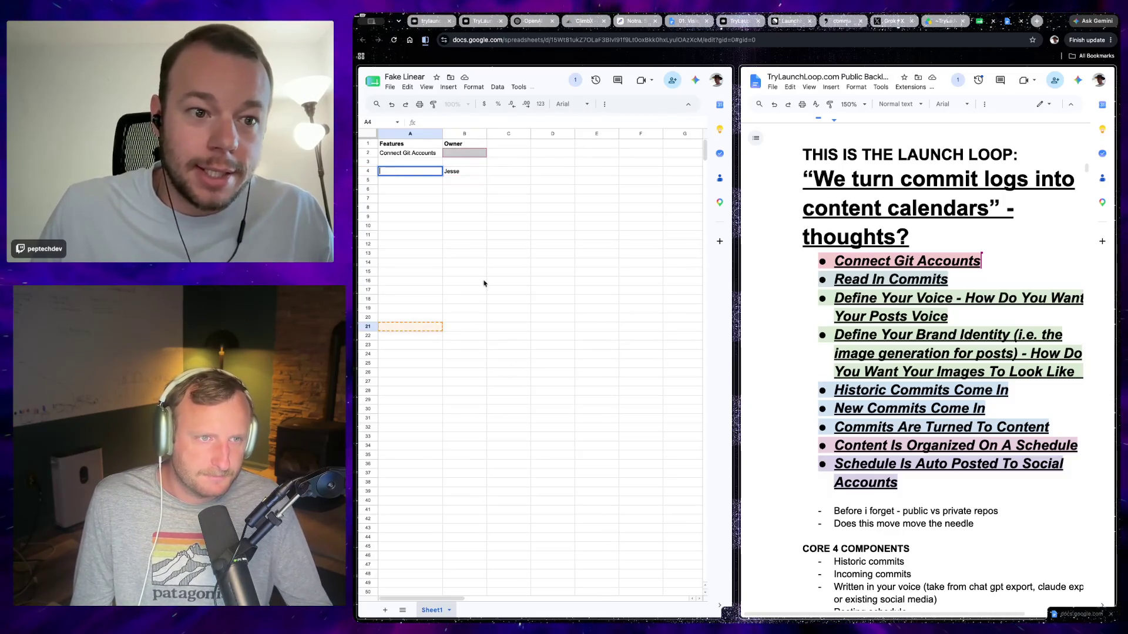
key(Escape)
click(473, 256)
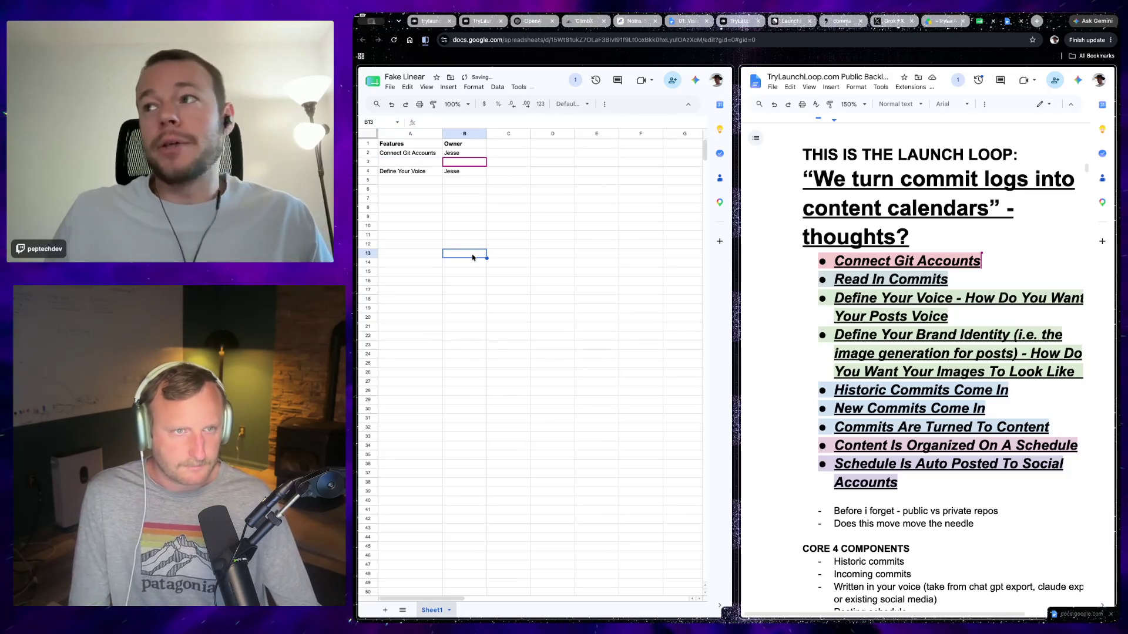
click(410, 189)
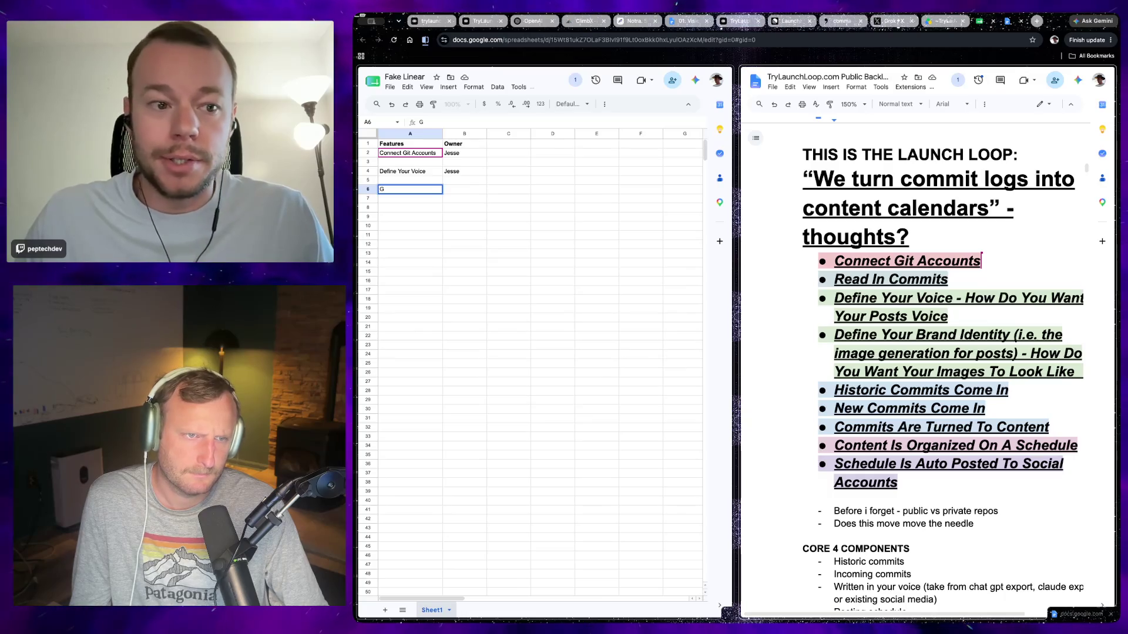
text(mit Tracker (handle old and new)
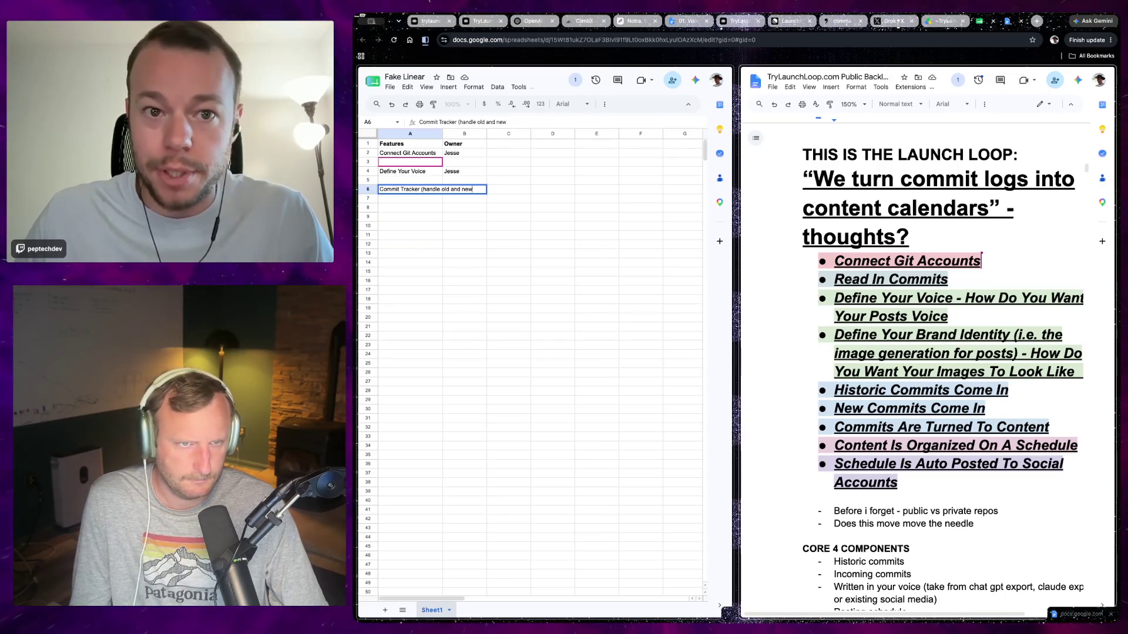
text())
Enter 'Commit Tracker (handle old and new)' as the feature in A6.
key(Return)
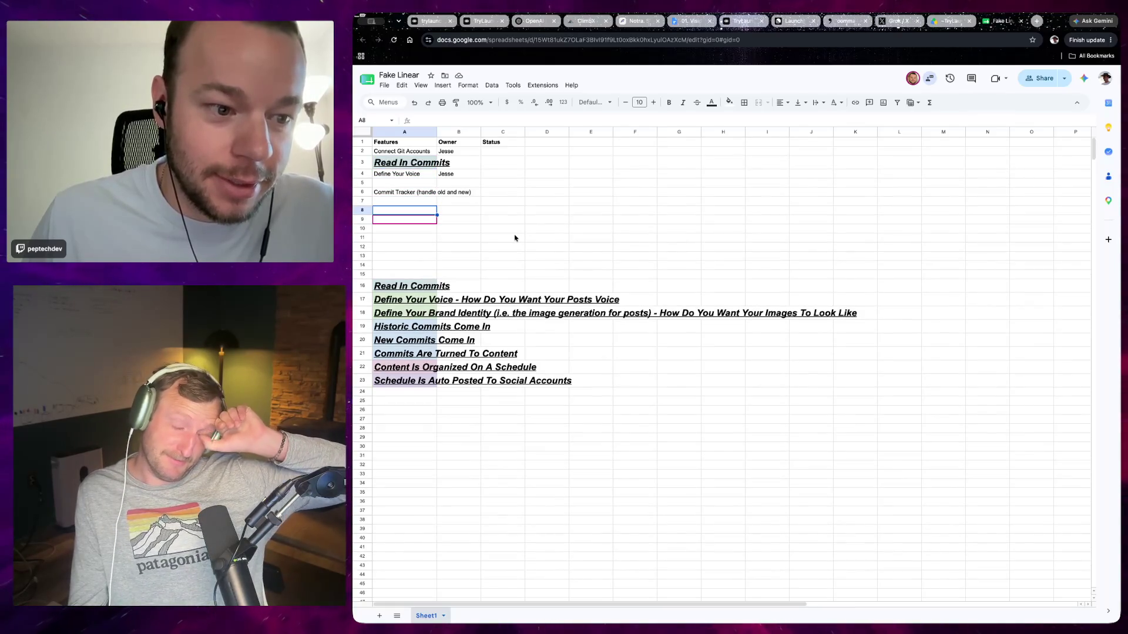
Move down the sheet while the collaborator places Read In Commits in row 3.
key(Down)
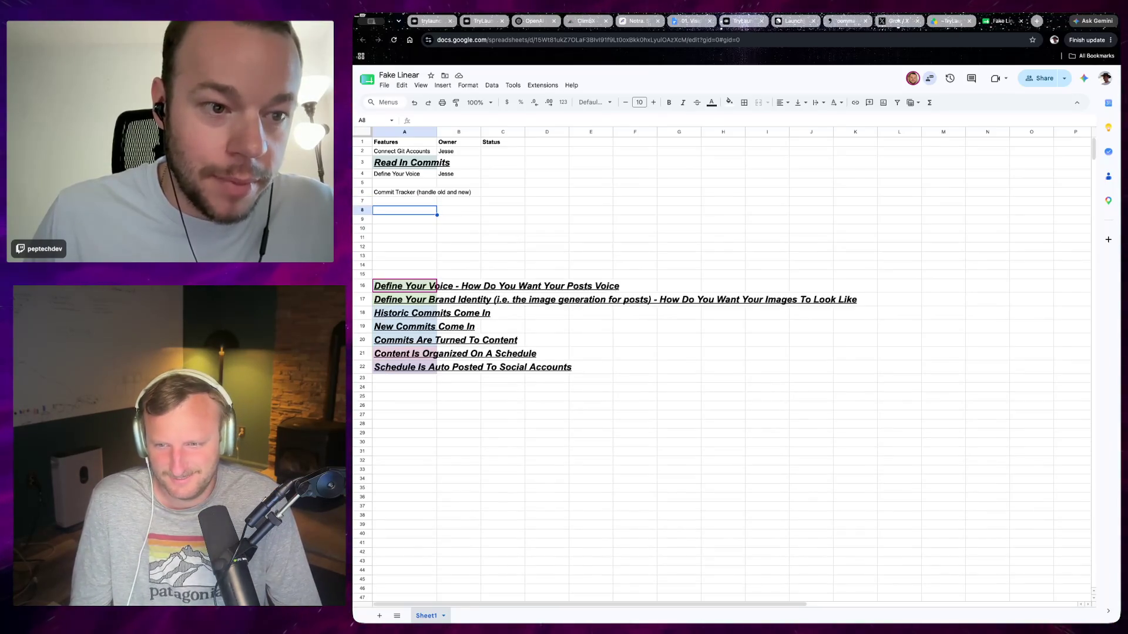